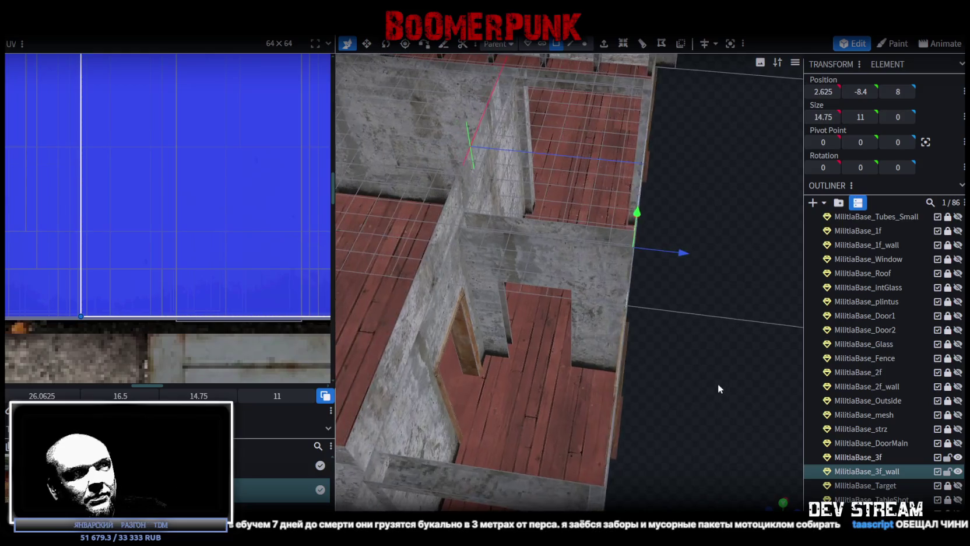
Select edges around the doorway opening in MilitiaBase_3f_wall while inspecting it from several angles
left_click(570, 43)
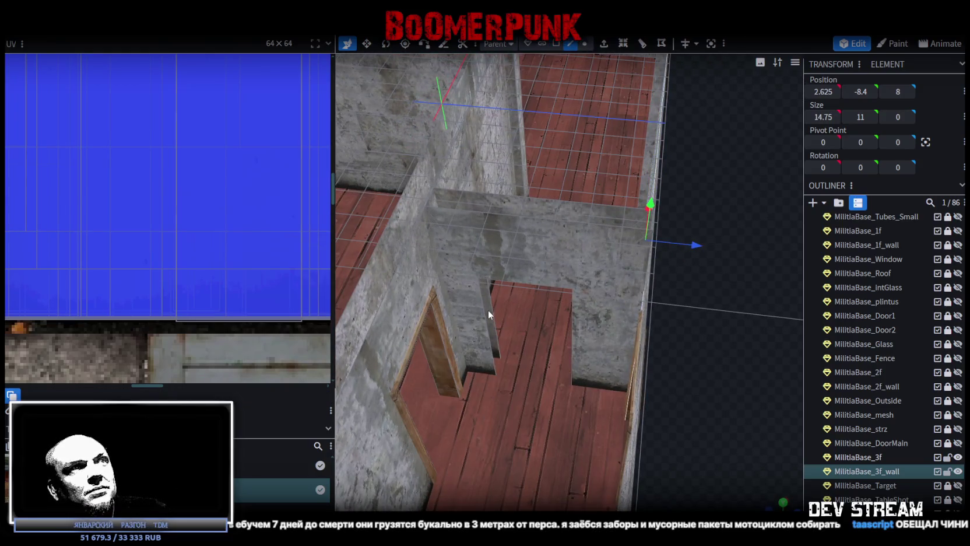
left_click(484, 306)
scroll(154, 215, "down", 2)
scroll(156, 215, "down", 2)
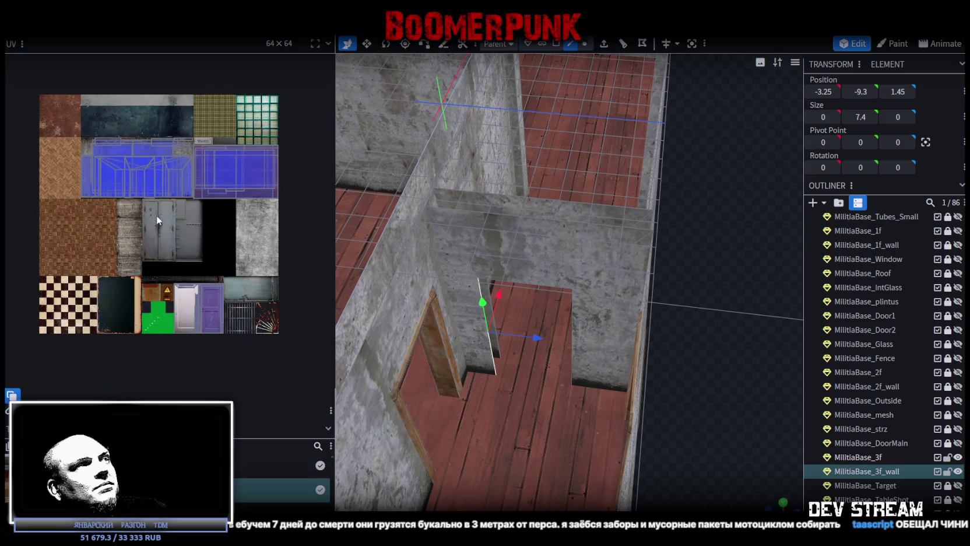
scroll(169, 197, "up", 2)
scroll(248, 242, "up", 1)
mouse_move(703, 432)
middle_mouse_down()
mouse_move(724, 396)
mouse_move(691, 397)
middle_mouse_up()
scroll(195, 284, "down", 2)
scroll(191, 285, "down", 2)
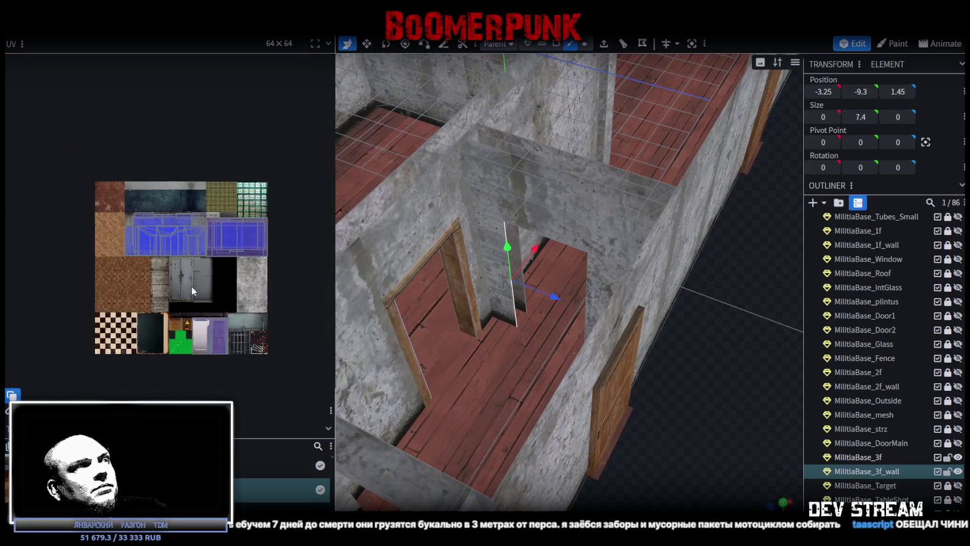
scroll(199, 337, "up", 2)
scroll(209, 284, "up", 2)
scroll(192, 257, "down", 1)
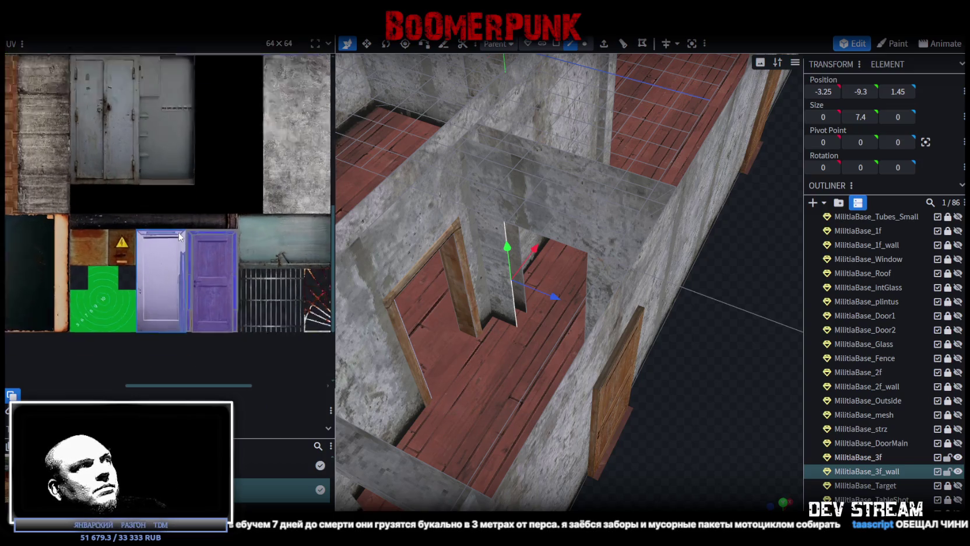
scroll(182, 231, "down", 1)
mouse_move(653, 395)
middle_mouse_down()
mouse_move(709, 427)
mouse_move(746, 429)
mouse_move(733, 424)
mouse_move(741, 395)
middle_mouse_up()
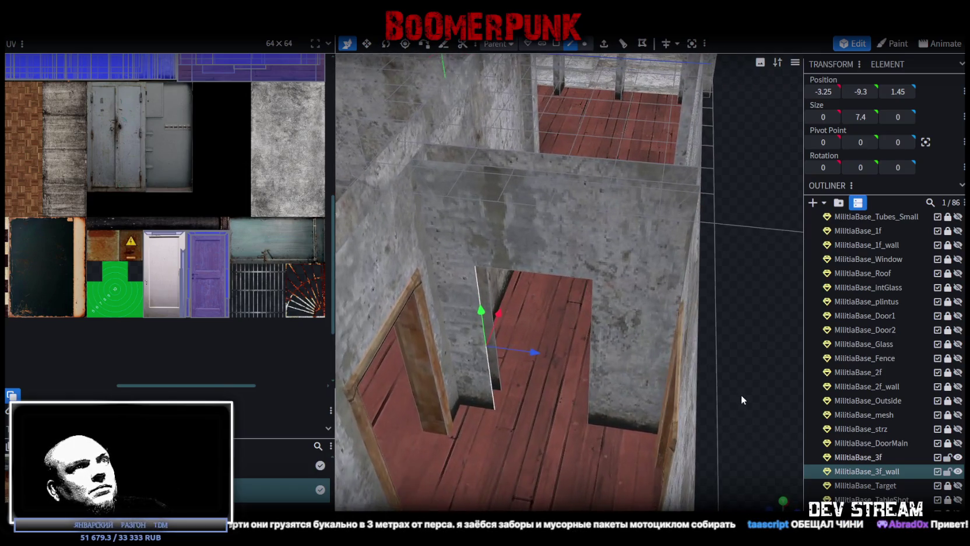
Try widening the thin doorway wall to 1 unit, then undo the change
left_click_drag(489, 281, 501, 293)
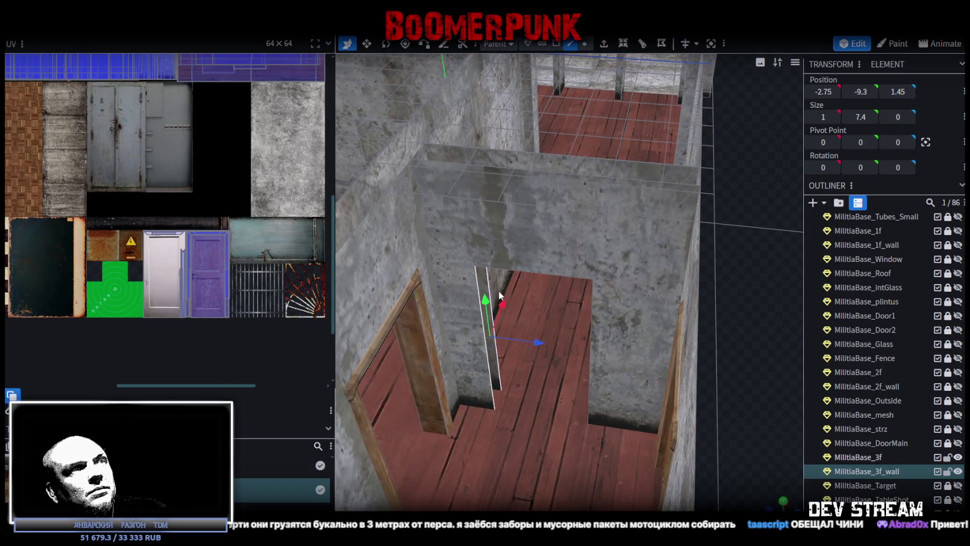
key("ctrl+z")
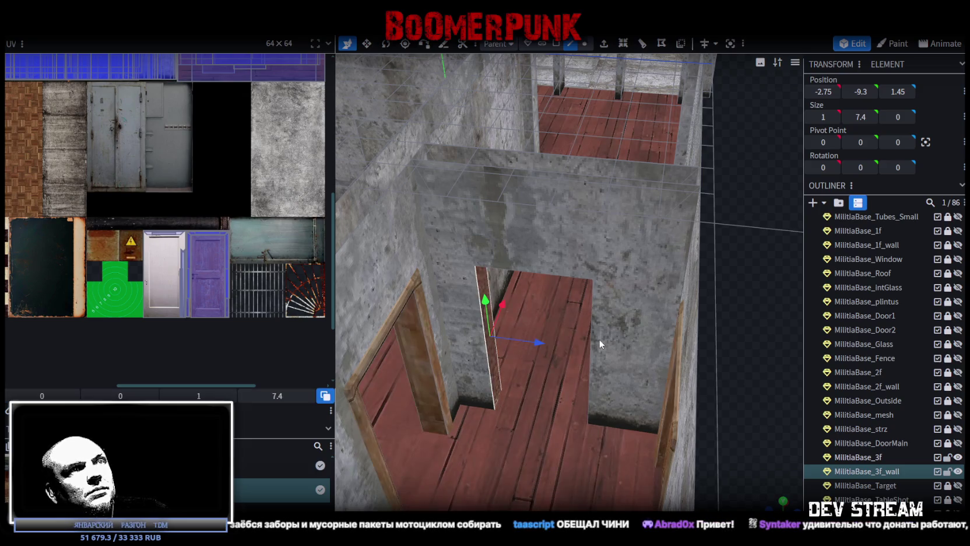
key("ctrl+z")
mouse_move(593, 337)
middle_mouse_down()
mouse_move(631, 377)
mouse_move(538, 434)
mouse_move(468, 413)
middle_mouse_up()
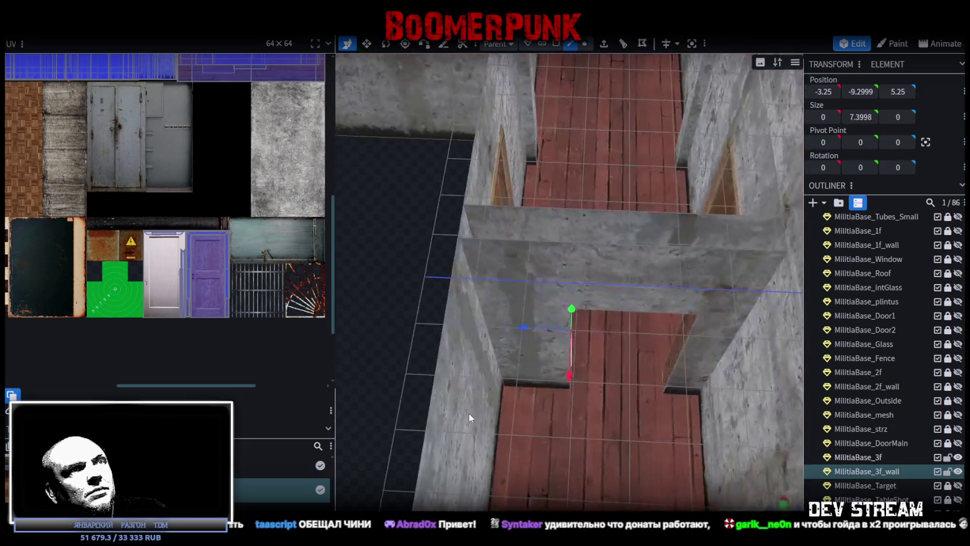
Clear the selection and pick the thin doorway faces in Face selection mode
left_click(354, 311)
mouse_move(355, 312)
middle_mouse_down()
mouse_move(392, 313)
mouse_move(390, 293)
mouse_move(449, 306)
mouse_move(558, 362)
mouse_move(571, 318)
mouse_move(570, 349)
mouse_move(561, 381)
mouse_move(440, 204)
mouse_move(352, 209)
middle_mouse_up()
left_click(559, 362)
key("Left")
left_click(560, 377)
left_click(555, 44)
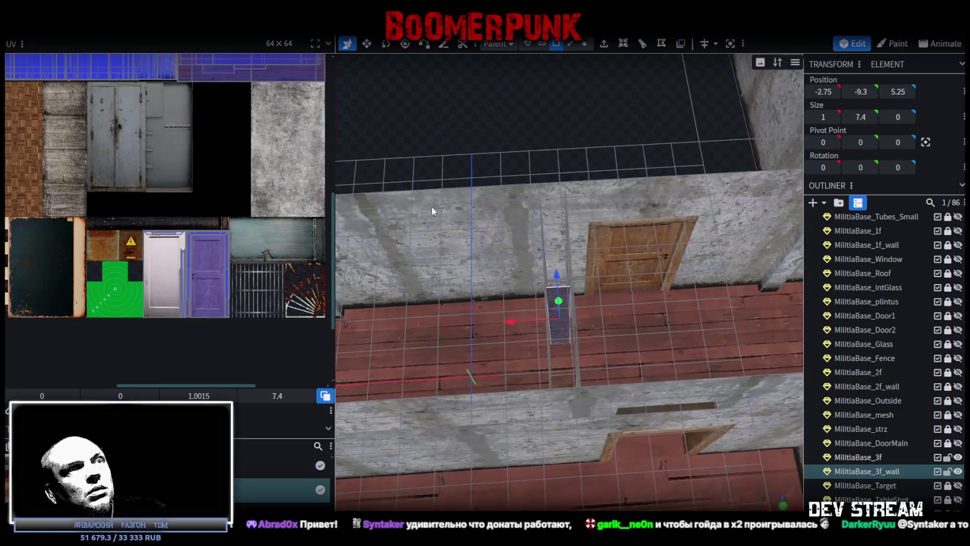
right_click(568, 378)
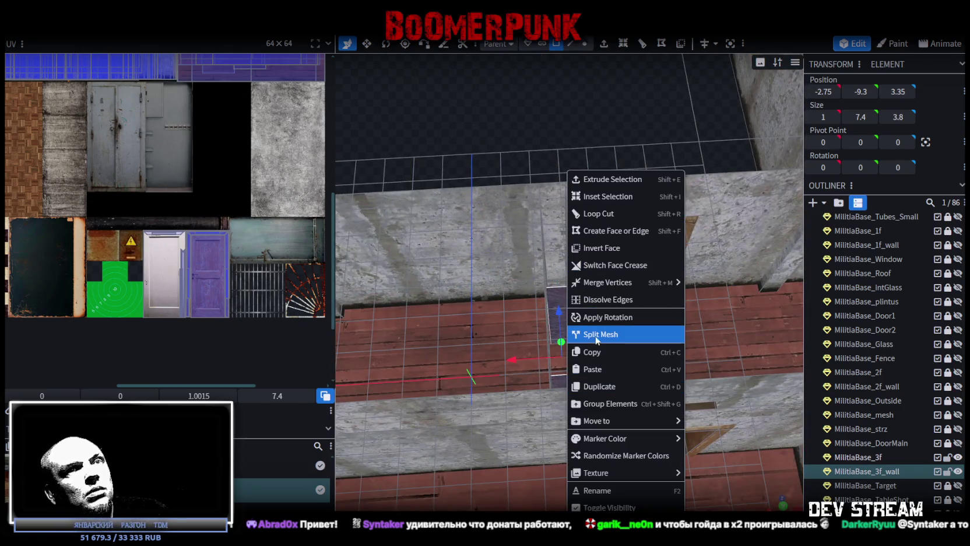
Split the selected faces into their own mesh and hide MilitiaBase_3f and MilitiaBase_3f_wall
left_click(595, 336)
left_click(957, 471)
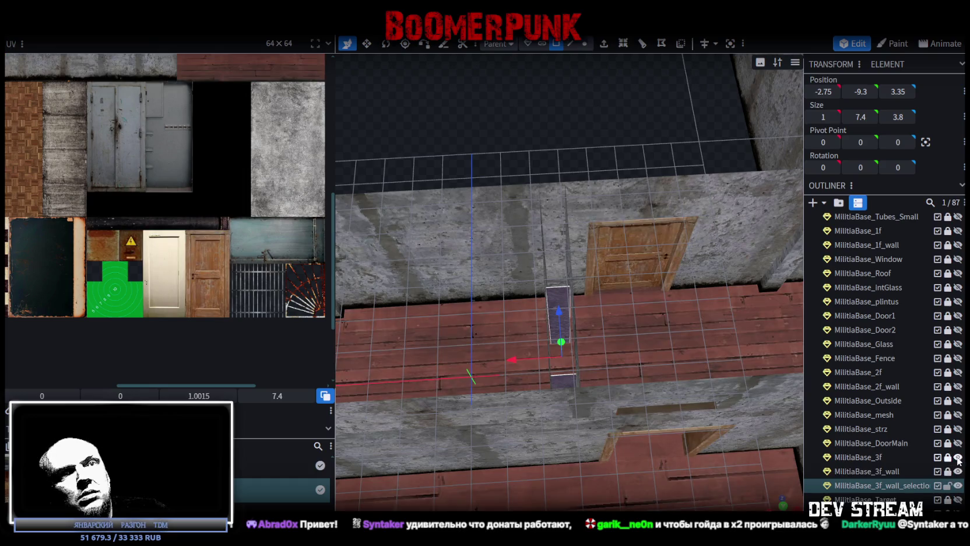
left_click(958, 457)
Inspect the isolated arch-shaped doorway piece and save the project as Build0Tutor.bbmodel
middle_click_drag(609, 397, 682, 343)
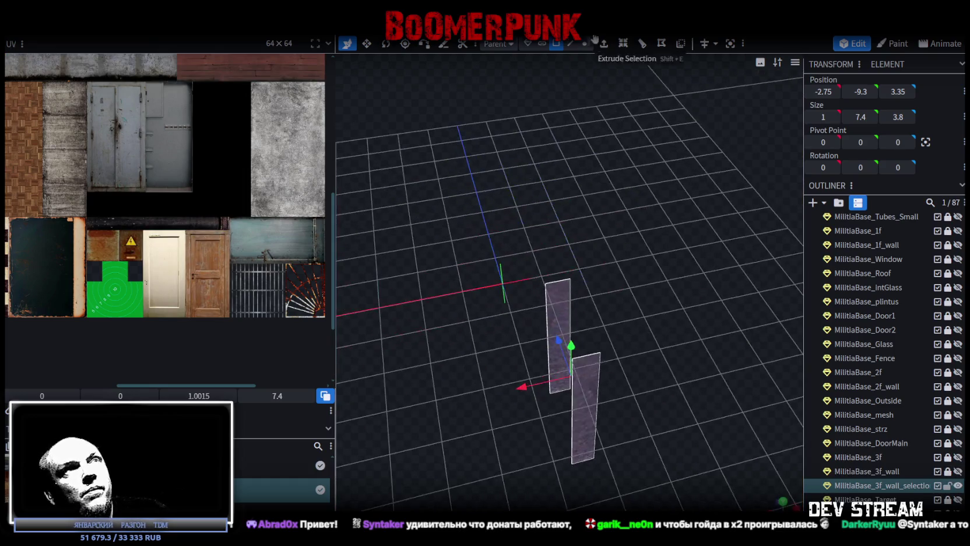
left_click(570, 43)
mouse_move(593, 352)
middle_mouse_down()
mouse_move(626, 333)
mouse_move(640, 292)
mouse_move(632, 280)
middle_mouse_up()
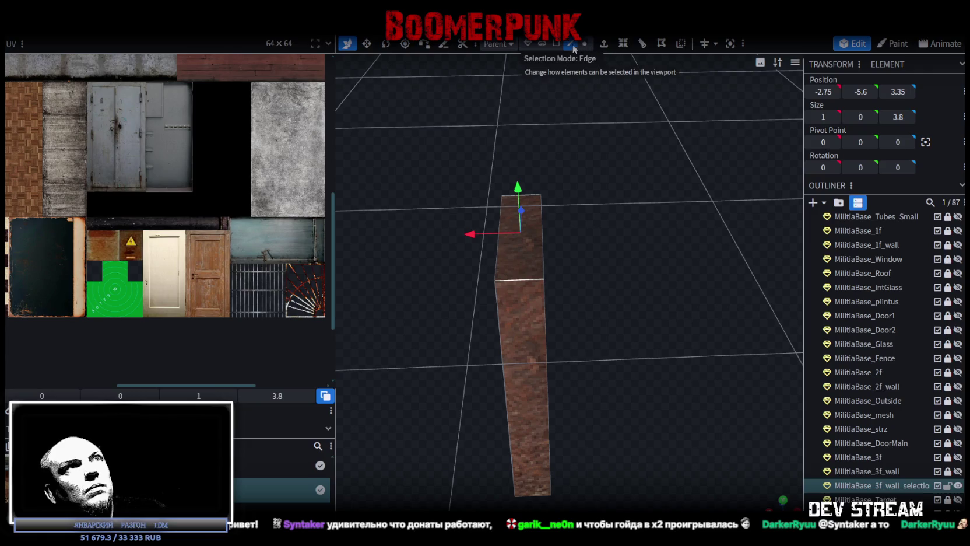
left_click(557, 45)
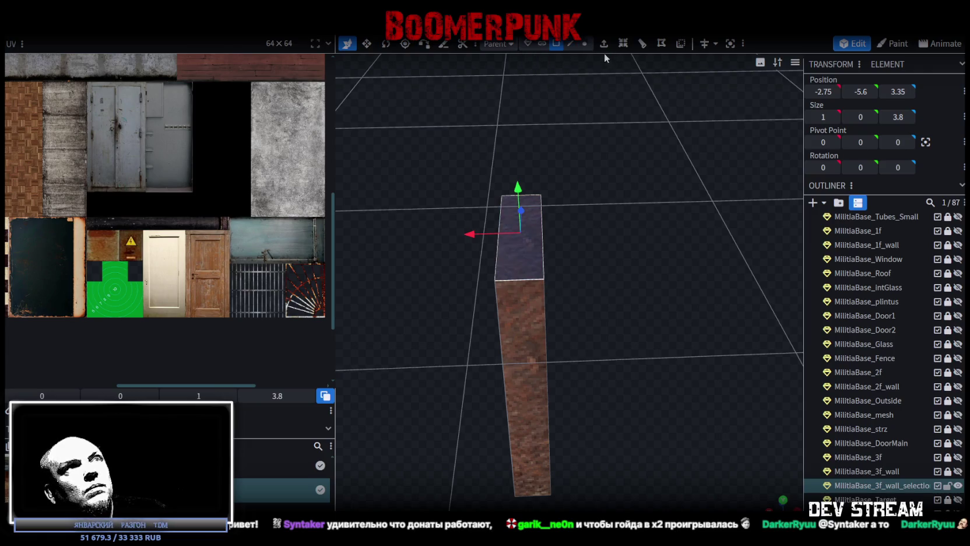
left_click(571, 43)
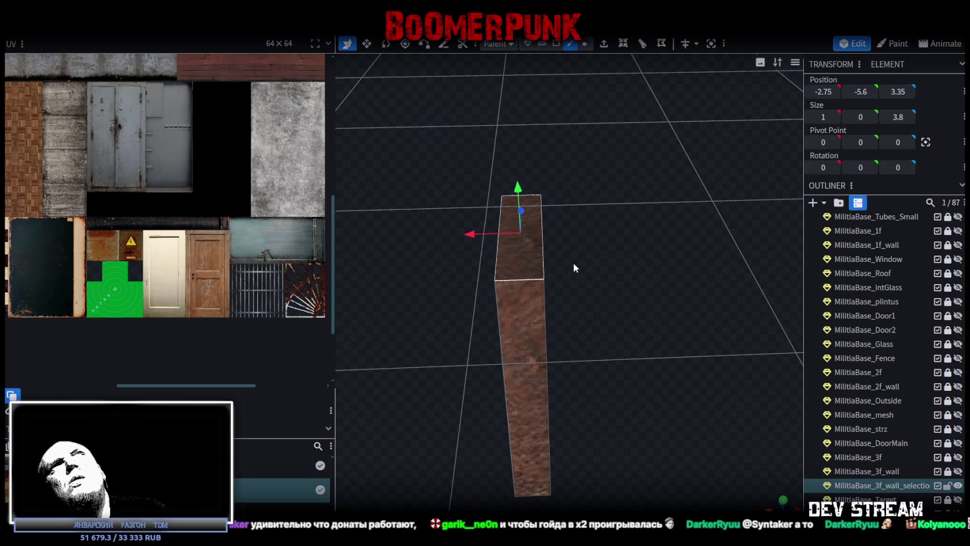
mouse_move(573, 263)
middle_mouse_down()
mouse_move(561, 278)
mouse_move(502, 284)
mouse_move(517, 276)
middle_mouse_up()
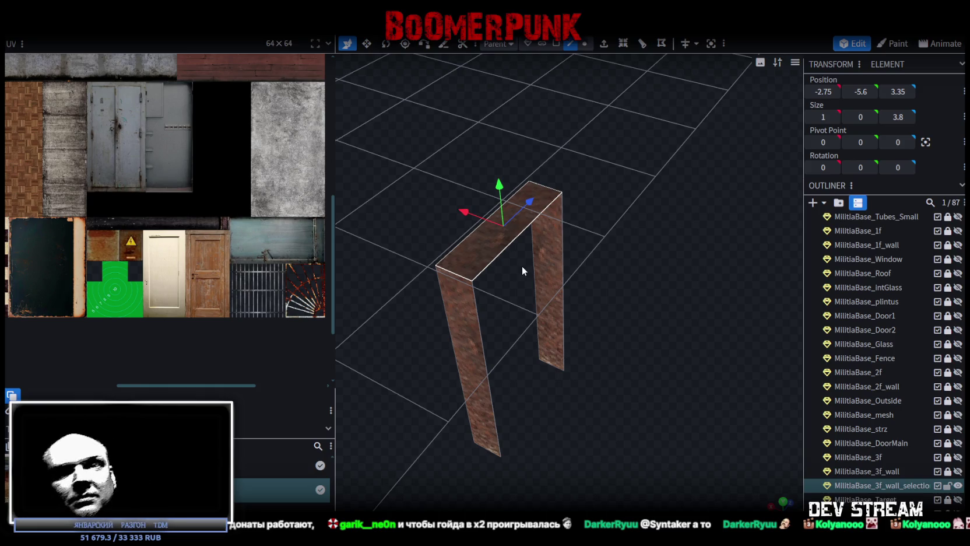
mouse_move(519, 267)
middle_mouse_down()
mouse_move(667, 272)
mouse_move(662, 255)
mouse_move(698, 288)
mouse_move(640, 248)
mouse_move(655, 248)
middle_mouse_up()
key("ctrl+s")
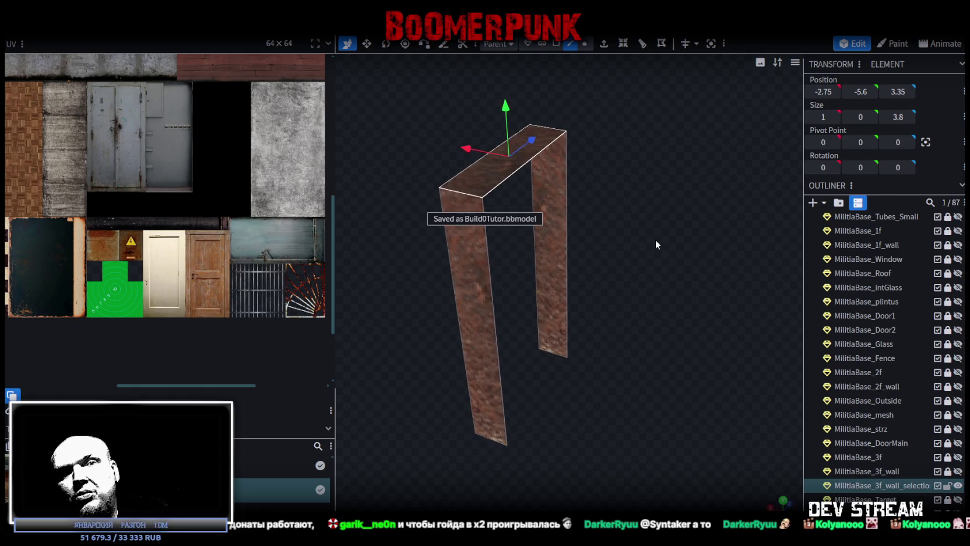
Select the arch's right side face and the left leg's outer face while orbiting around it
scroll(641, 216, "up", 2)
scroll(634, 191, "up", 2)
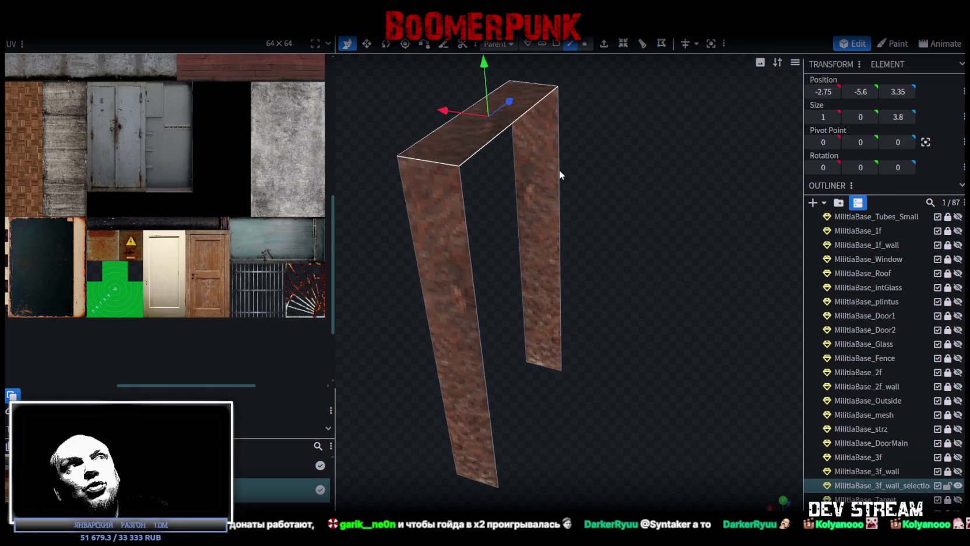
left_click(546, 204)
mouse_move(493, 250)
middle_mouse_down()
mouse_move(546, 227)
mouse_move(468, 215)
middle_mouse_up()
left_click(470, 217)
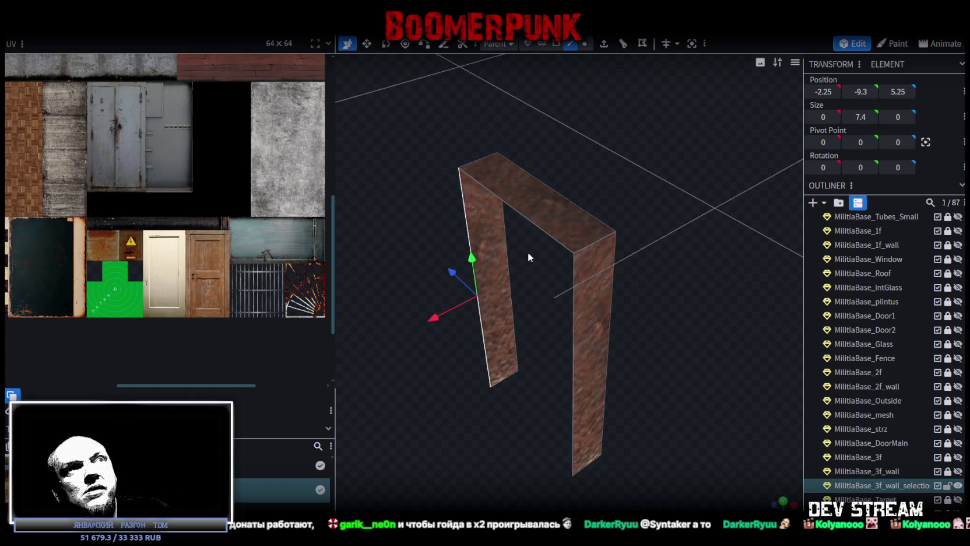
left_click(572, 305)
mouse_move(572, 305)
middle_mouse_down()
mouse_move(654, 312)
mouse_move(629, 293)
mouse_move(600, 314)
mouse_move(656, 329)
mouse_move(626, 311)
middle_mouse_up()
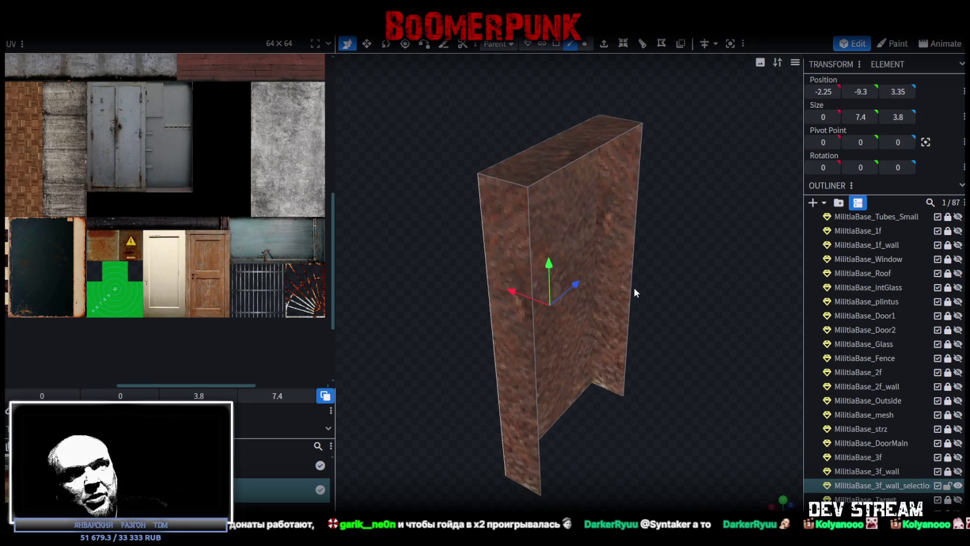
Pick the wall piece's narrow edge face with Face selection mode active
left_click(633, 281)
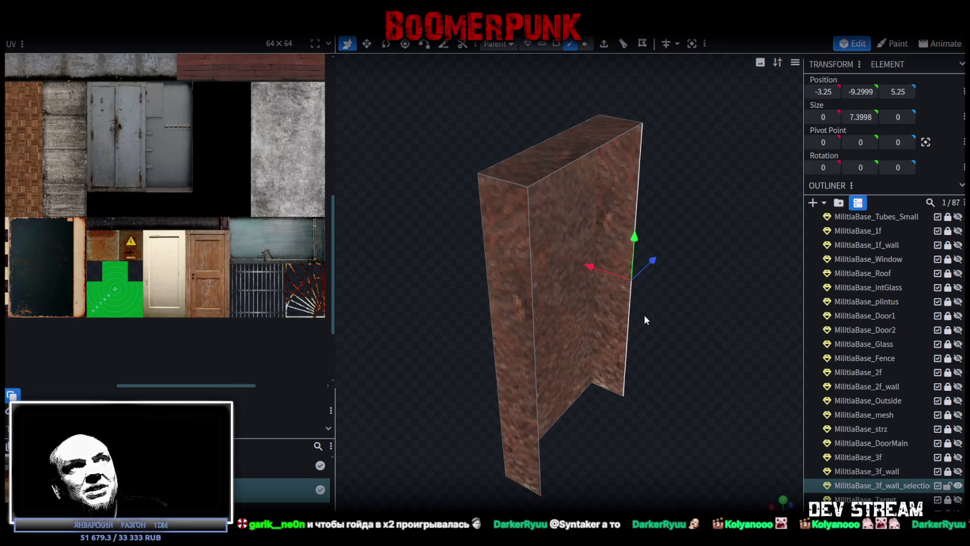
middle_click_drag(644, 315, 653, 320)
left_click(555, 300)
middle_click_drag(553, 300, 656, 302)
left_click(556, 43)
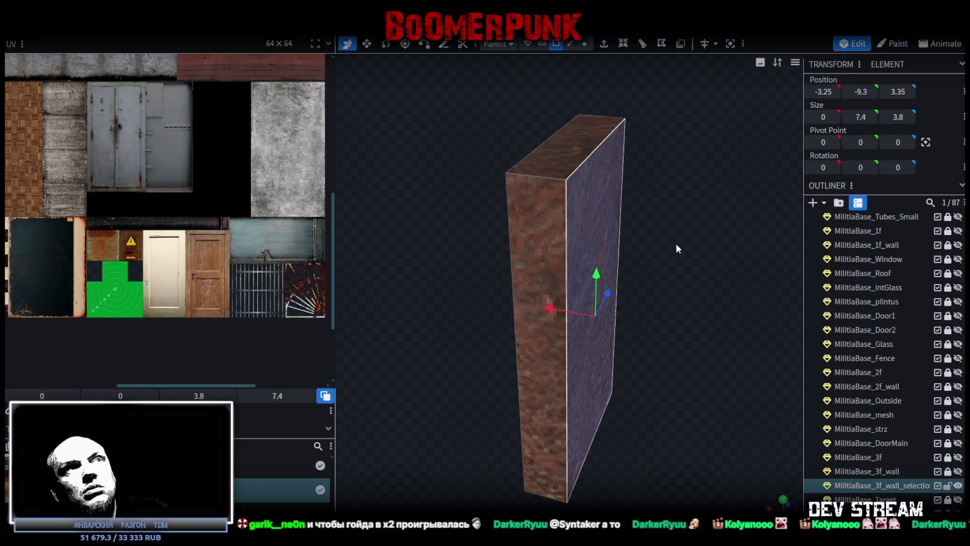
middle_click_drag(675, 249, 598, 247)
middle_click_drag(708, 193, 635, 93)
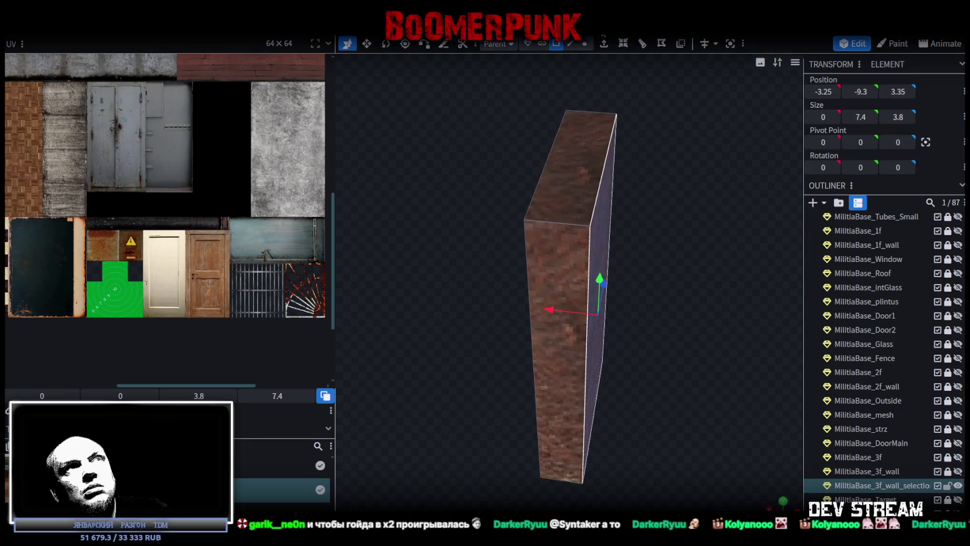
Extrude the selected face, settling on an extrusion depth of -0.5
left_click(604, 43)
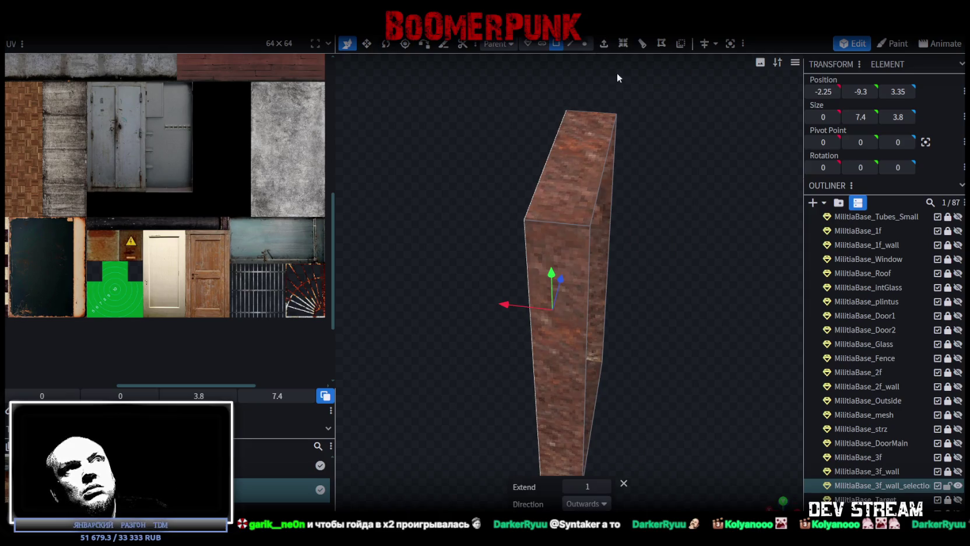
left_click(568, 485)
left_click(569, 486)
middle_click_drag(653, 432, 724, 386)
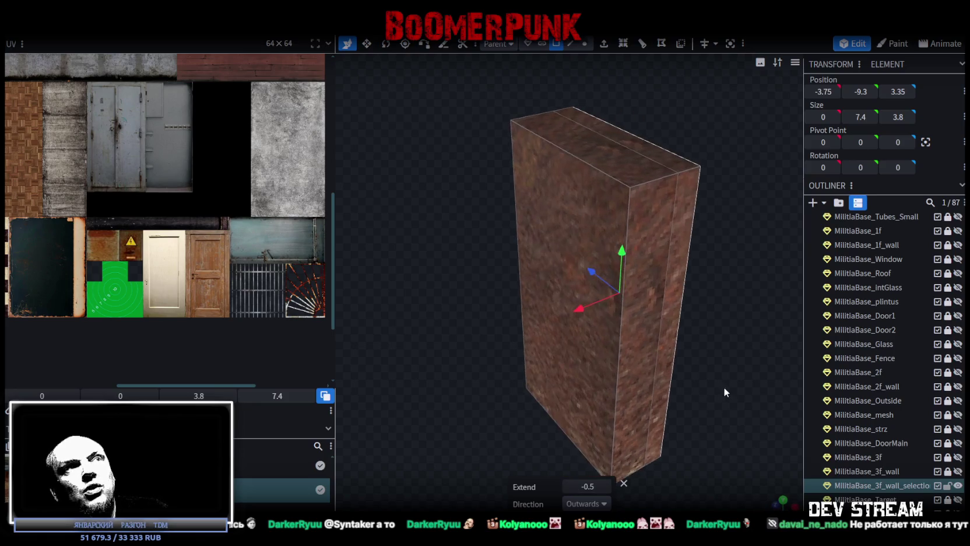
left_click(604, 43)
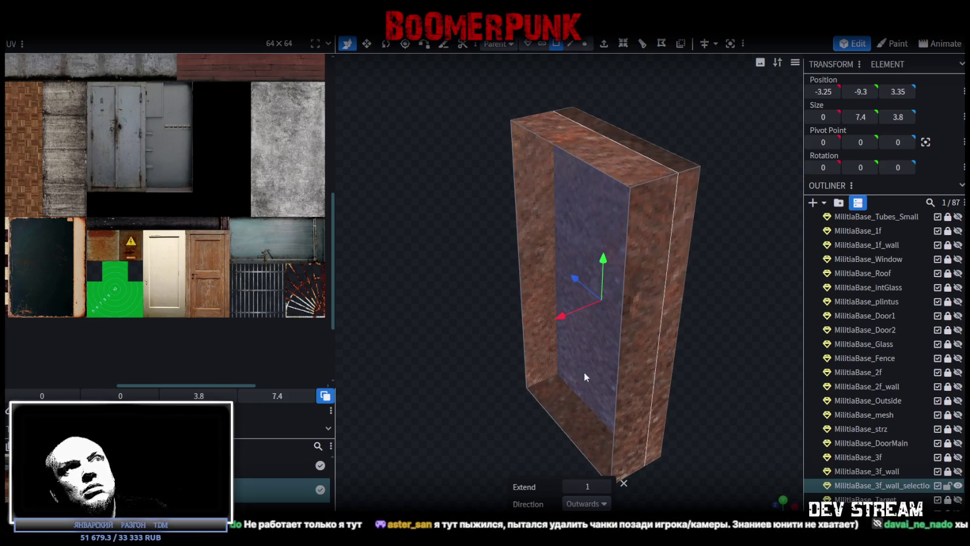
left_click(605, 486)
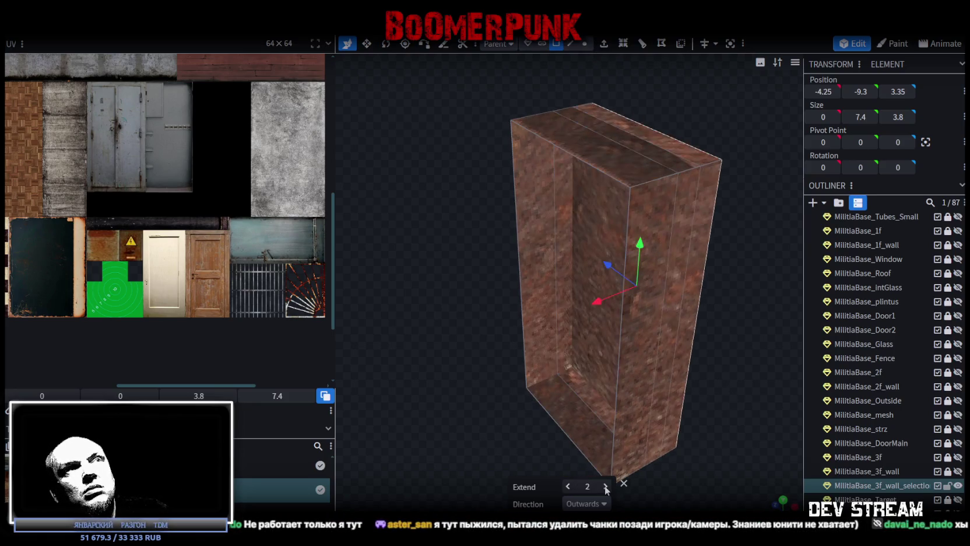
left_click(566, 486)
left_click(567, 485)
mouse_move(641, 443)
left_mouse_down()
mouse_move(702, 406)
mouse_move(568, 395)
mouse_move(599, 339)
left_mouse_up()
Move the wall block's other side face about 0.3 units along X to -3.45
left_click(599, 340)
mouse_move(597, 381)
left_mouse_down()
mouse_move(661, 427)
mouse_move(687, 422)
left_mouse_up()
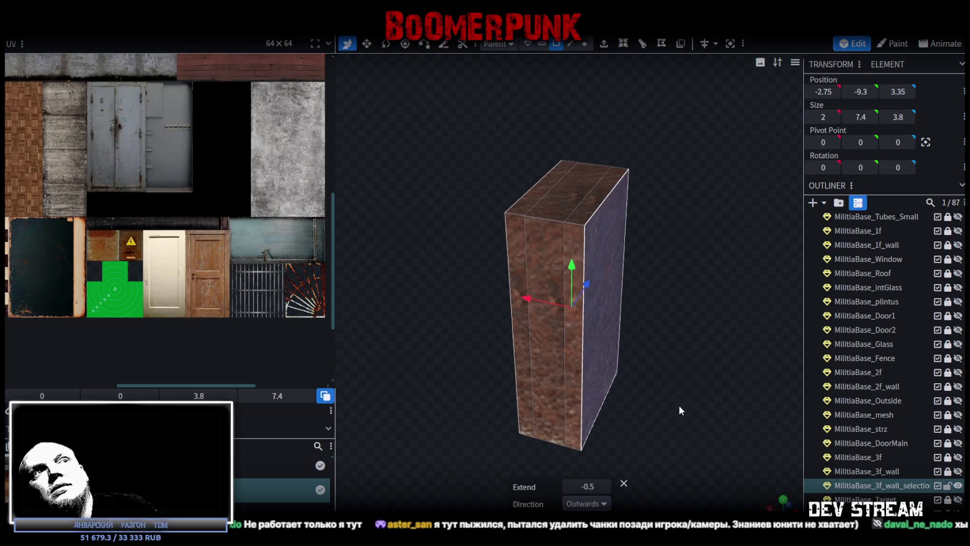
left_click(628, 316)
left_click_drag(661, 346, 690, 349)
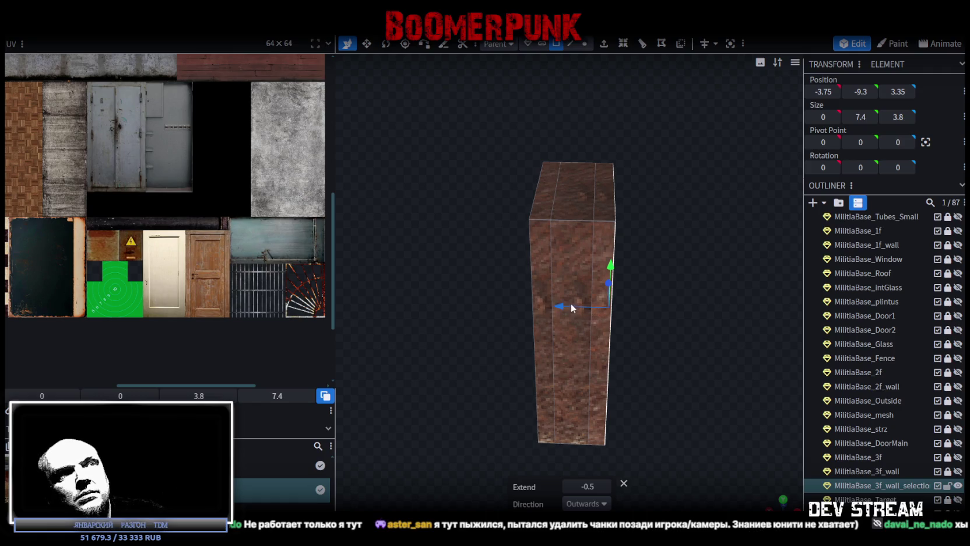
left_click_drag(560, 309, 552, 308)
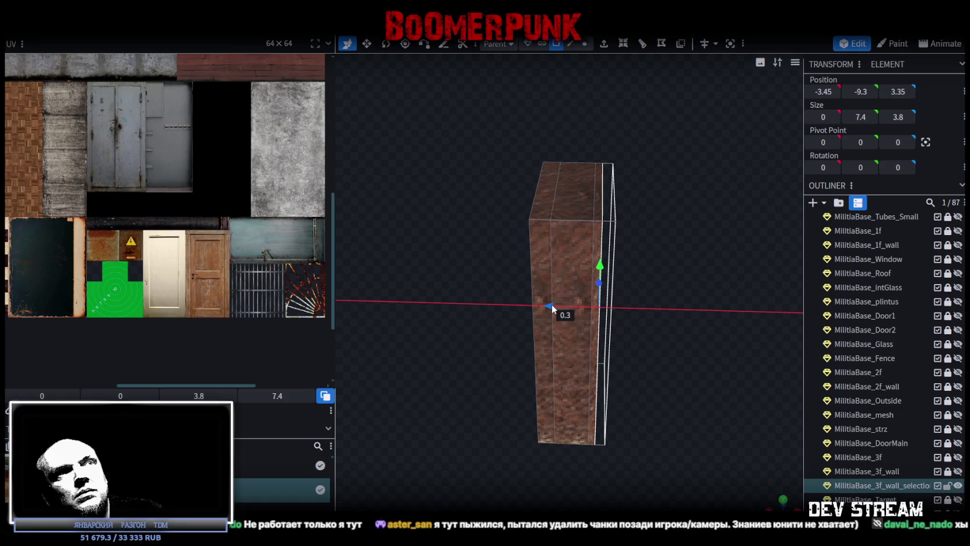
mouse_move(550, 303)
left_mouse_down()
mouse_move(644, 340)
mouse_move(515, 348)
mouse_move(531, 248)
mouse_move(527, 188)
mouse_move(575, 396)
mouse_move(632, 399)
left_mouse_up()
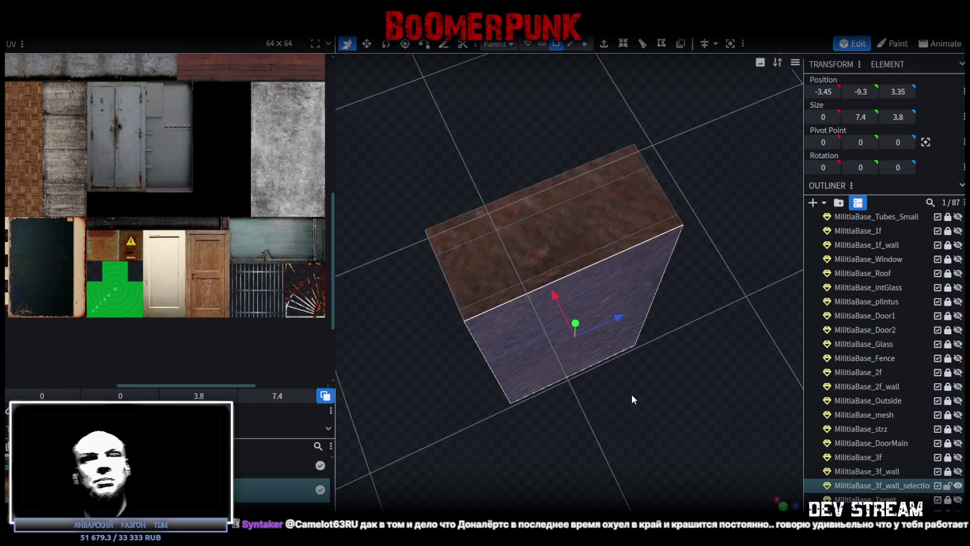
key("alt+Tab")
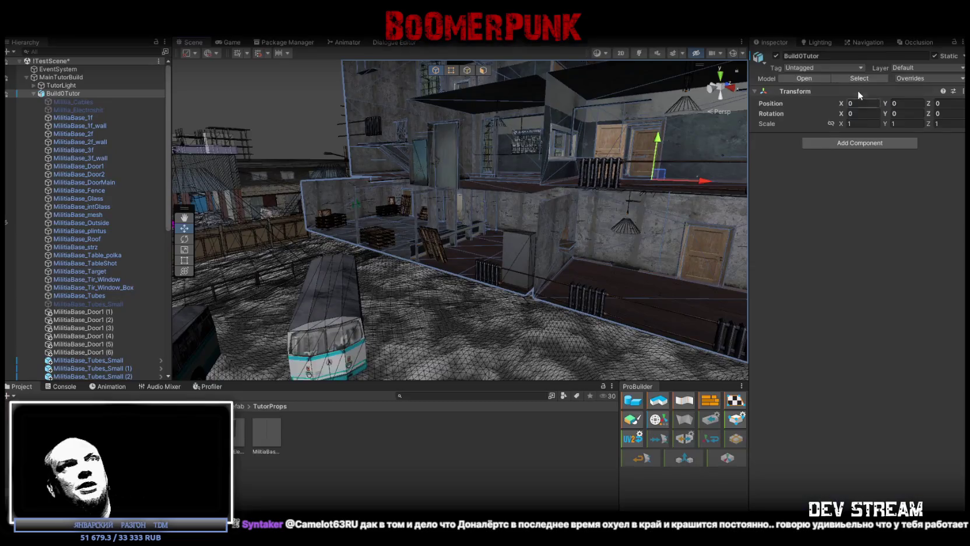
Turn on occlusion culling visualization and fly up to frame the whole militia base
left_click(919, 42)
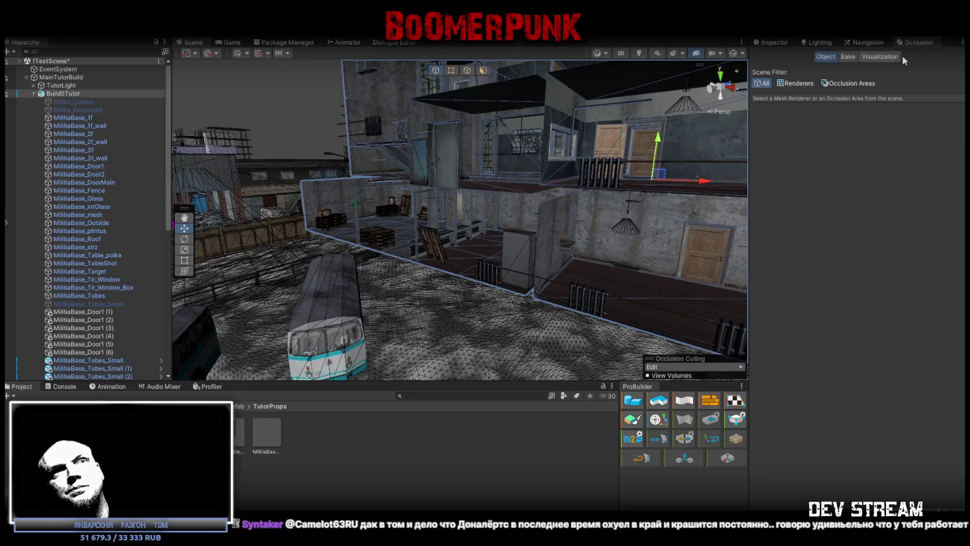
left_click(853, 59)
left_click(875, 58)
right_click_drag(503, 173, 496, 169)
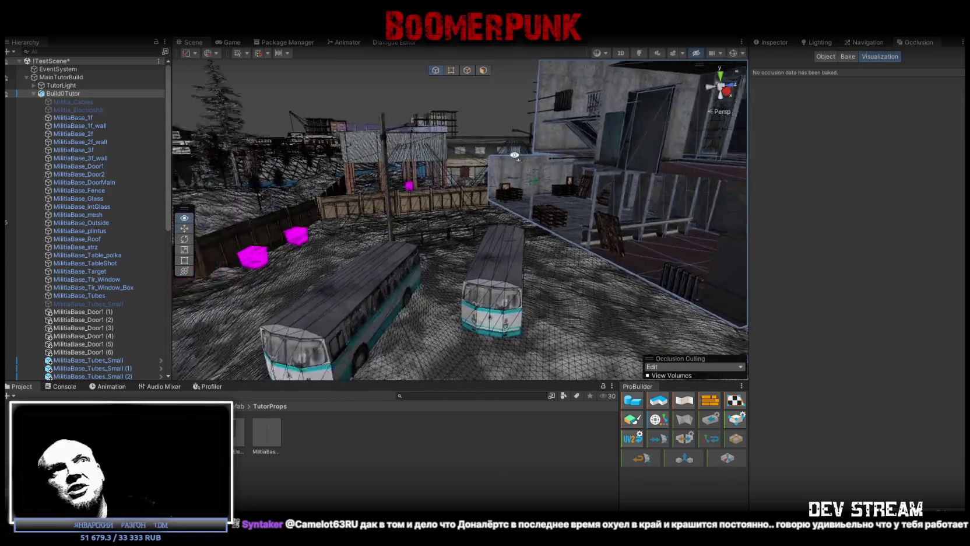
right_click_drag(547, 252, 255, 210)
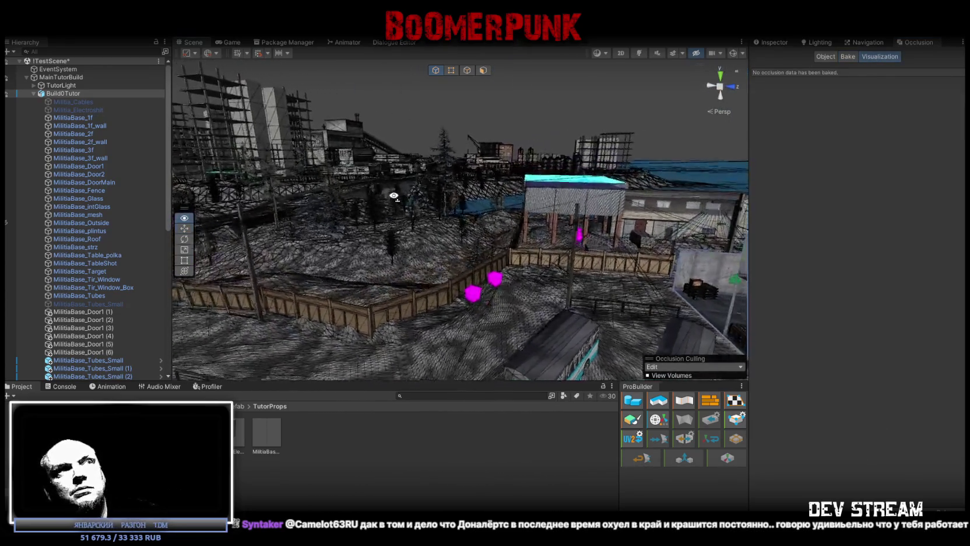
key("f")
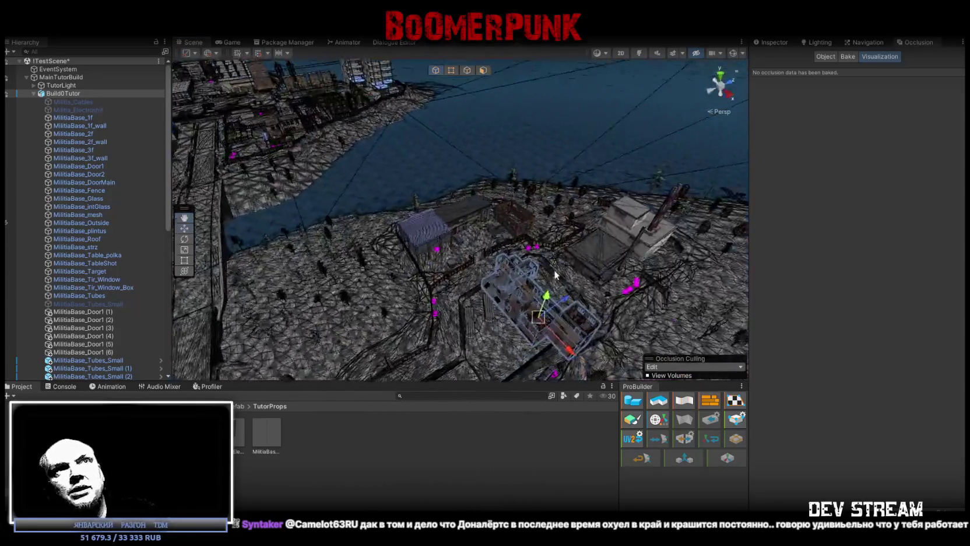
Show the occlusion Bake settings (smallest occluder 2, hole 0.25, backface threshold 100)
left_click(849, 56)
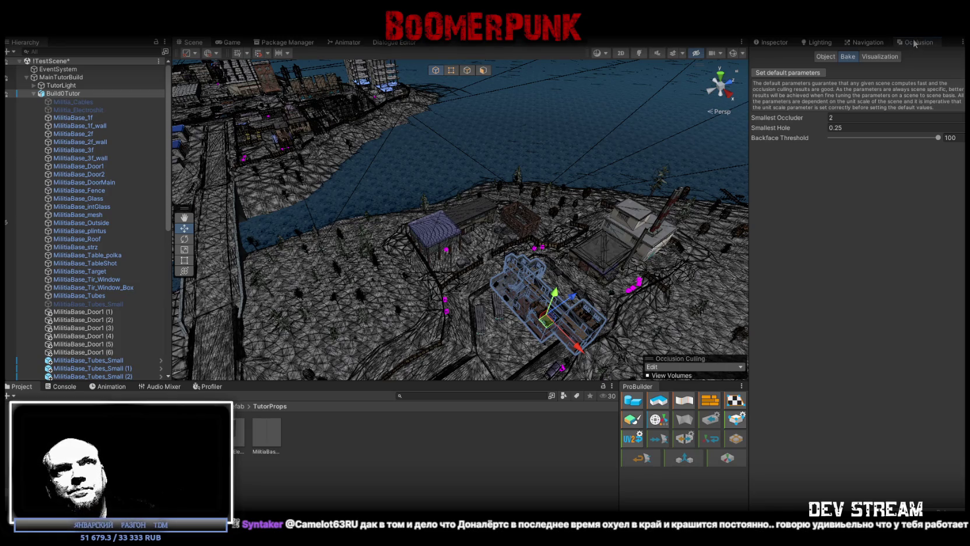
right_click_drag(723, 180, 596, 172)
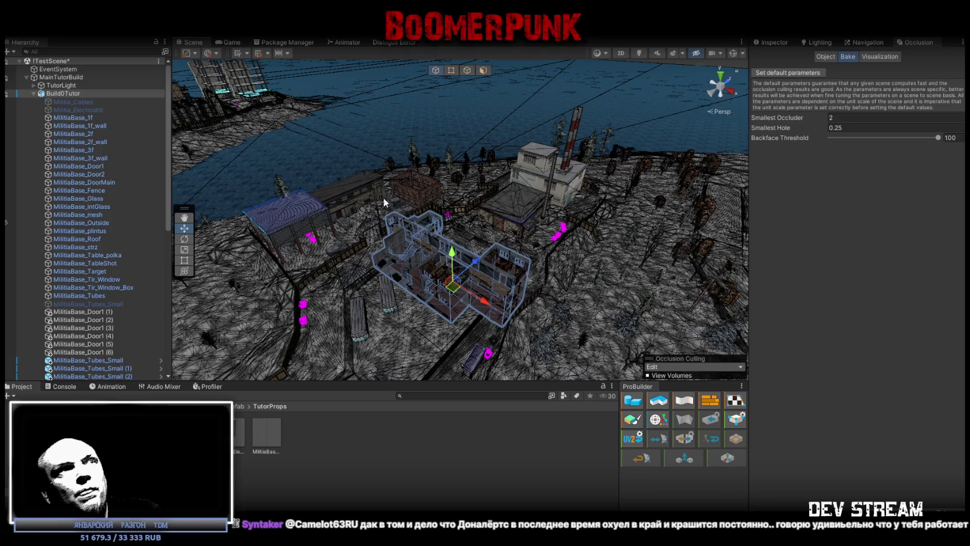
right_click_drag(384, 202, 445, 193)
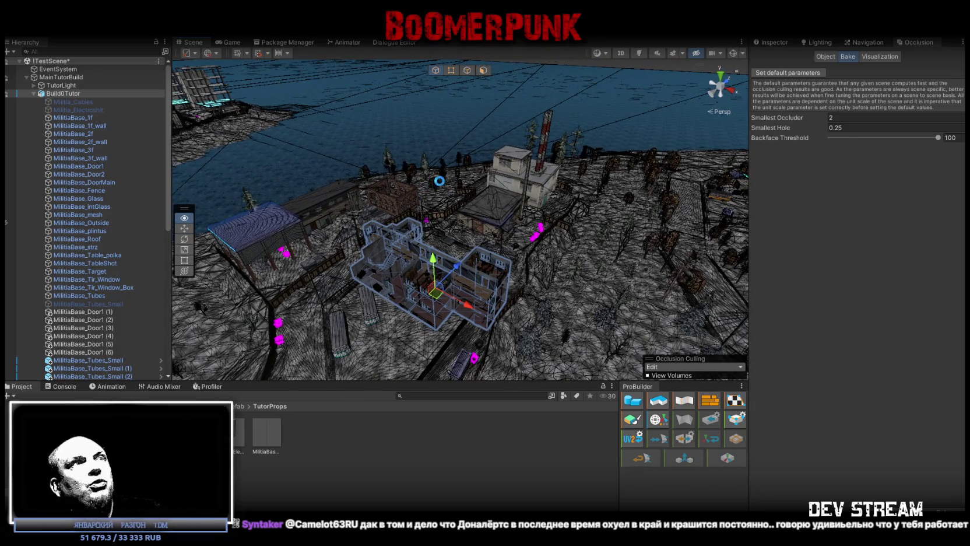
mouse_move(439, 181)
right_mouse_down()
mouse_move(470, 188)
mouse_move(301, 64)
right_mouse_up()
left_click(15, 32)
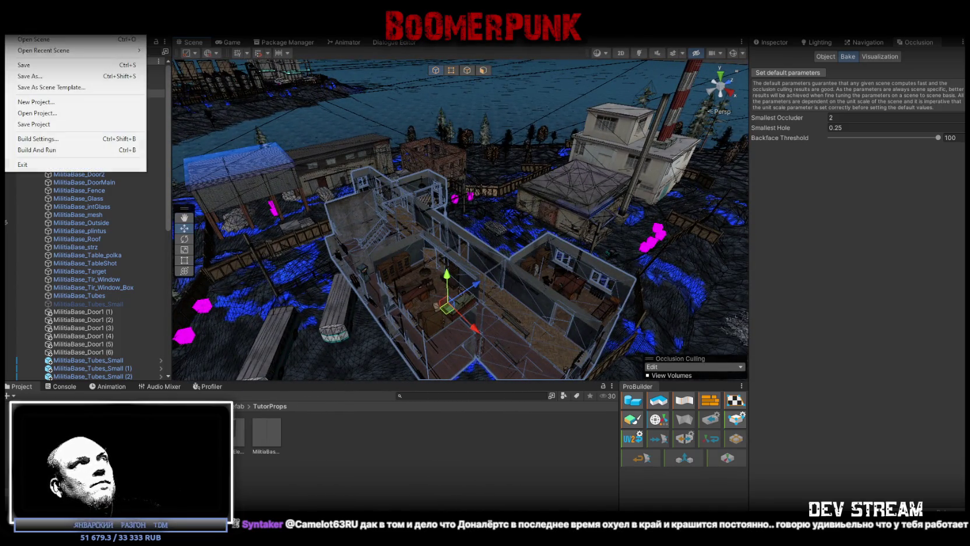
Save the scene over !TestScene2.unity in the !Data folder, confirming the replacement
left_click(35, 71)
left_click(210, 238)
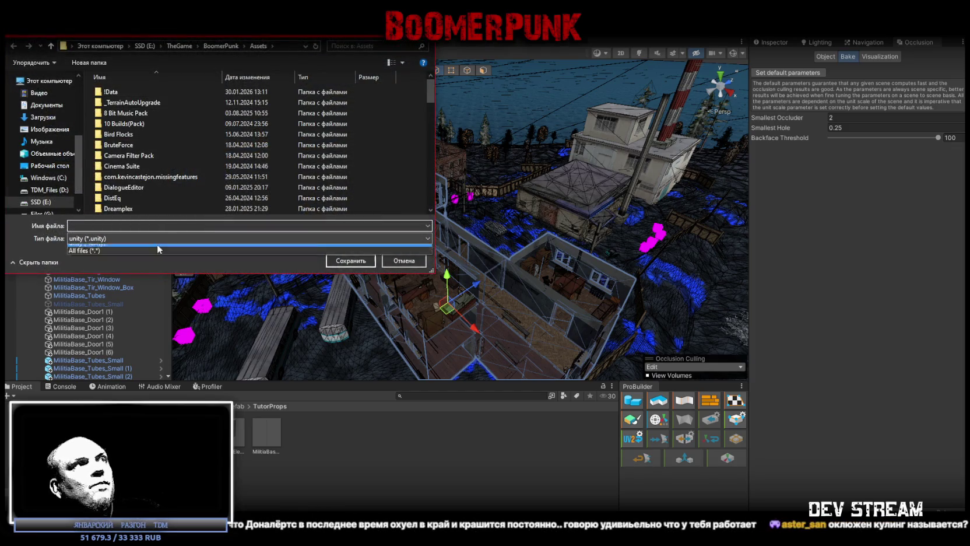
left_click(116, 249)
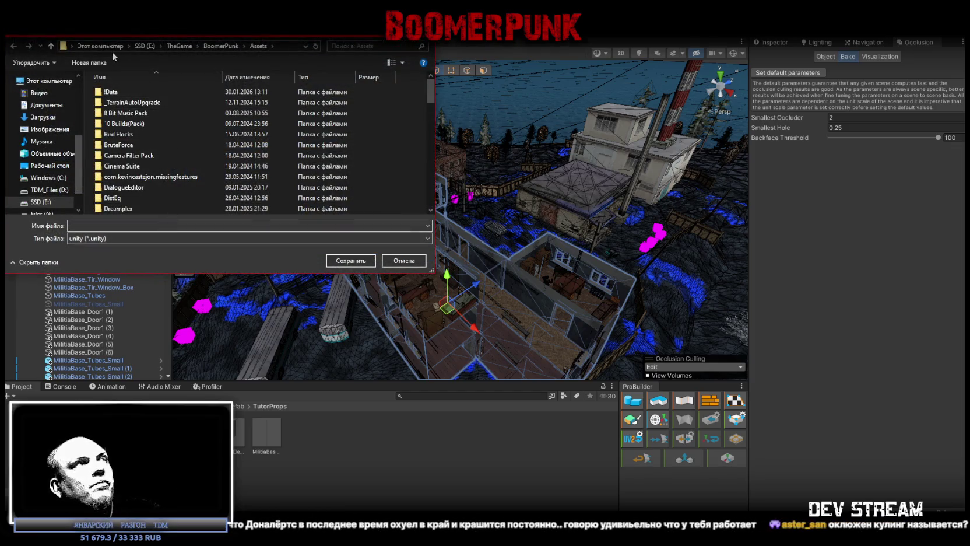
double_click(119, 92)
scroll(193, 186, "down", 2)
left_click(186, 205)
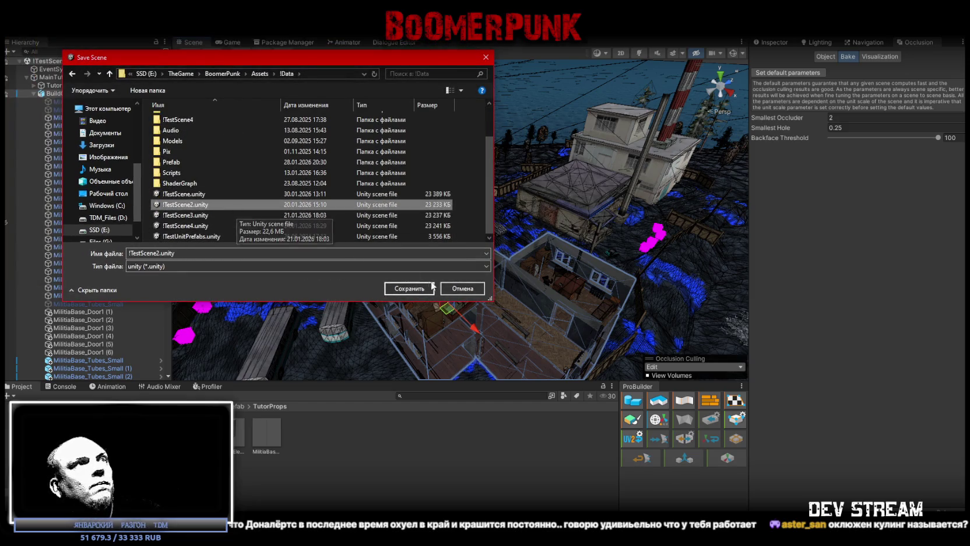
left_click(409, 289)
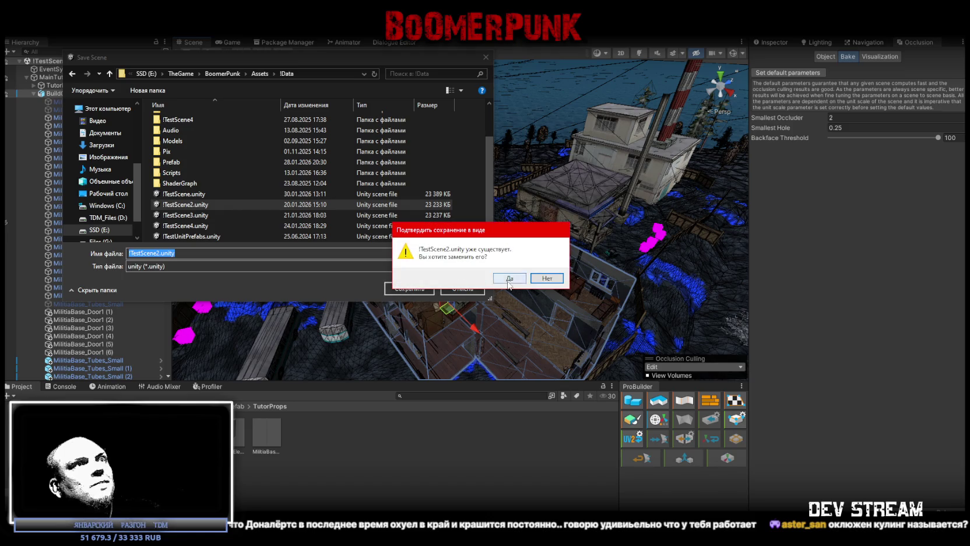
left_click(509, 278)
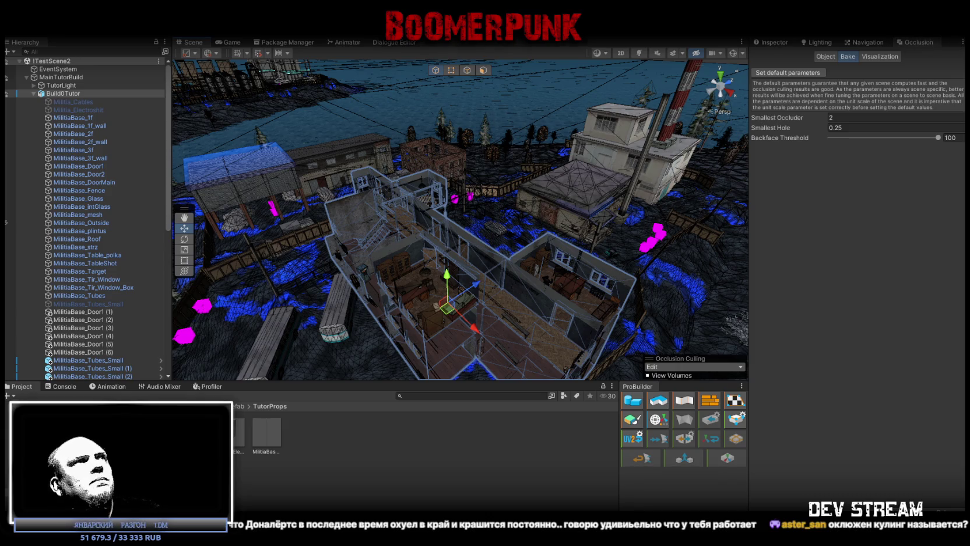
Look over the Window menu's Rendering entries like Lighting, Light Explorer and Occlusion Culling
left_click(306, 29)
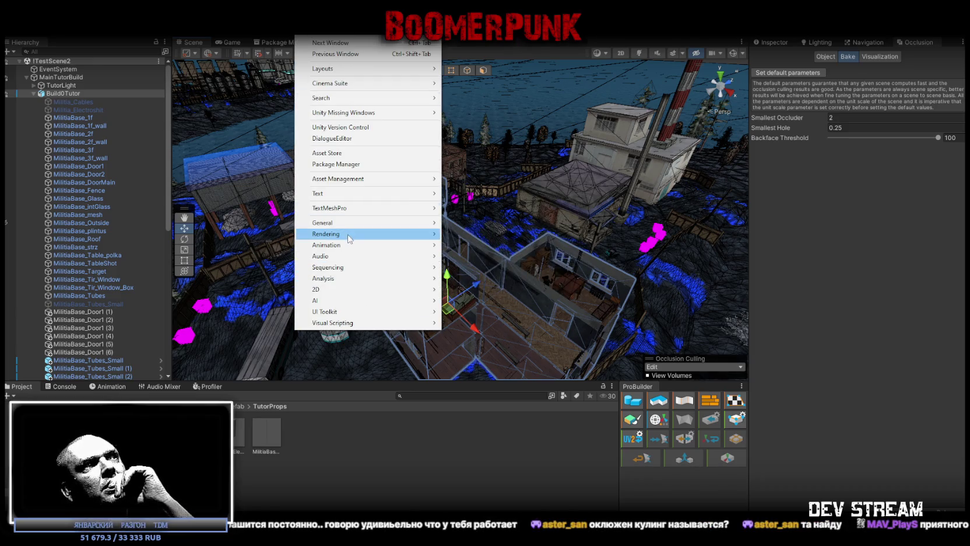
mouse_move(364, 234)
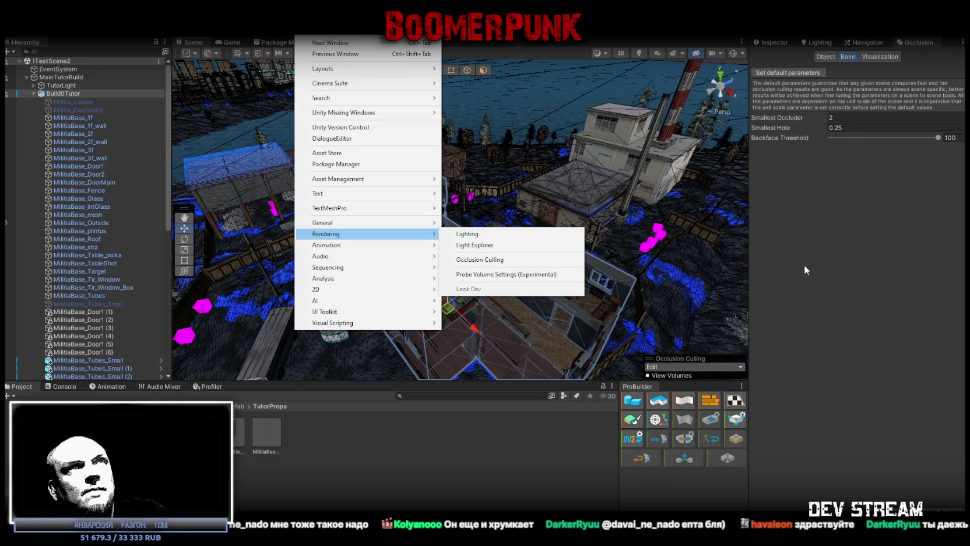
left_click(446, 185)
Orbit the Scene camera through the militia base interior, sweeping down the corridor toward its doorway
mouse_move(446, 185)
left_mouse_down("alt")
mouse_move(385, 205)
mouse_move(446, 183)
left_mouse_up("alt")
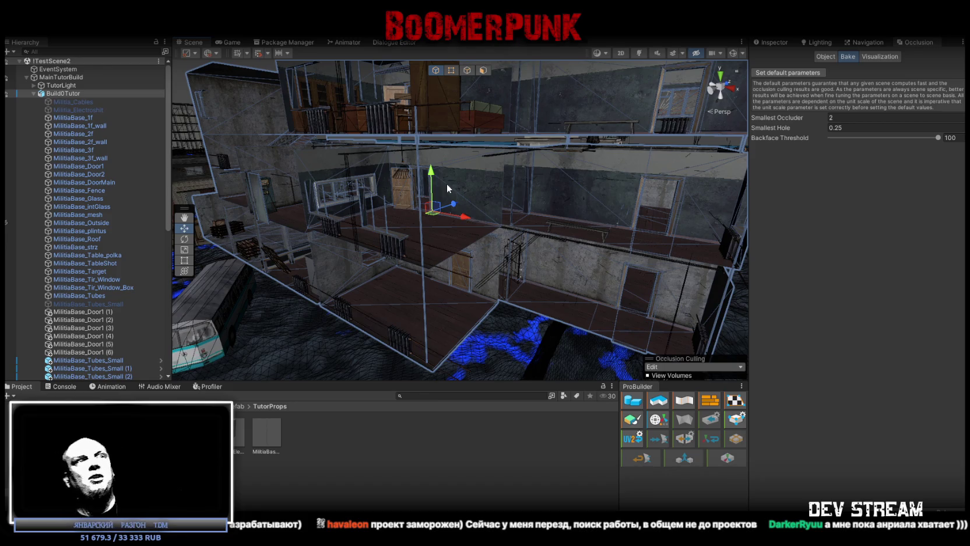
mouse_move(447, 184)
right_mouse_down()
mouse_move(529, 259)
mouse_move(377, 241)
right_mouse_up()
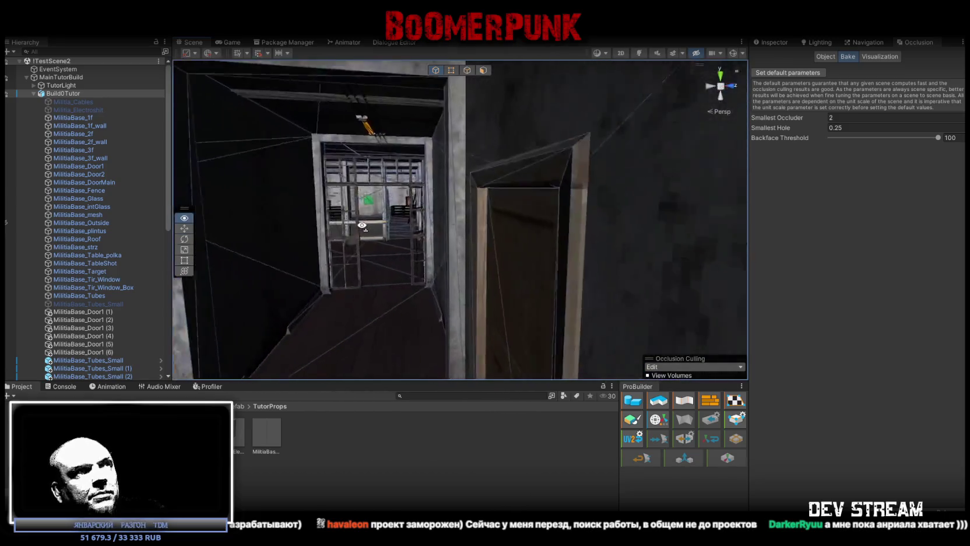
right_click_drag(377, 242, 525, 230)
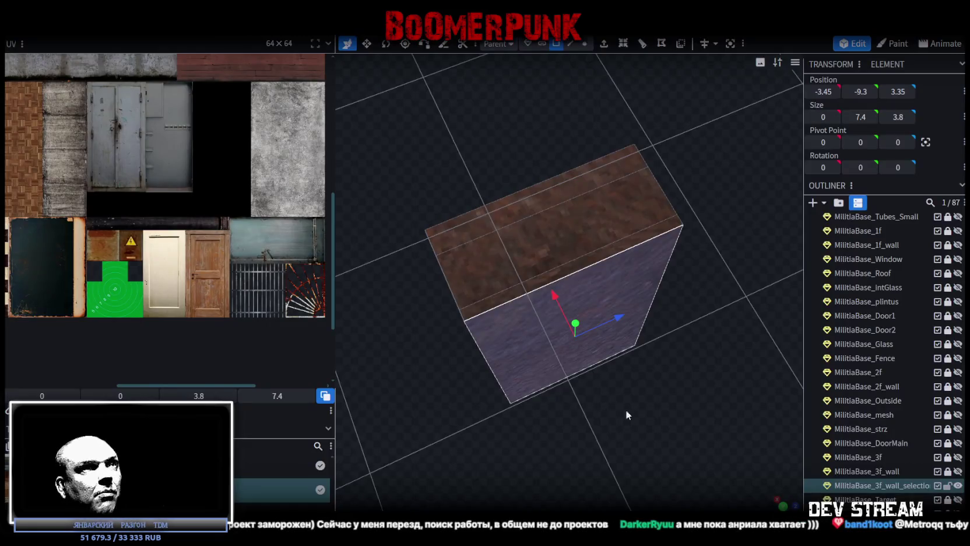
Extrude the block's front face, setting the extrusion to -0.5 to thin it
mouse_move(624, 409)
left_mouse_down()
mouse_move(584, 392)
mouse_move(614, 386)
left_mouse_up()
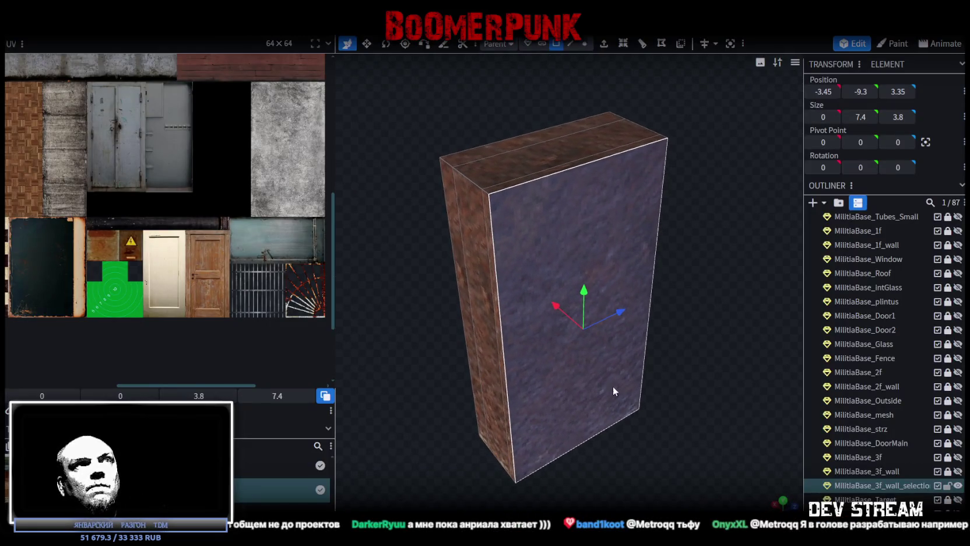
left_click(604, 44)
key("z")
key("z")
key("z")
key("z")
left_click_drag(670, 464, 624, 483)
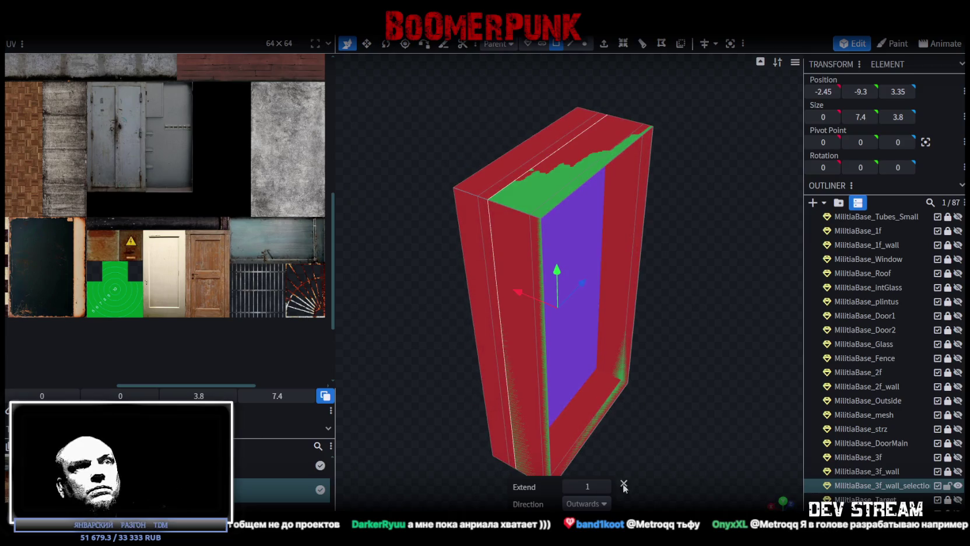
left_click(569, 486)
mouse_move(583, 350)
left_mouse_down()
mouse_move(619, 373)
mouse_move(611, 418)
mouse_move(621, 420)
mouse_move(621, 246)
left_mouse_up()
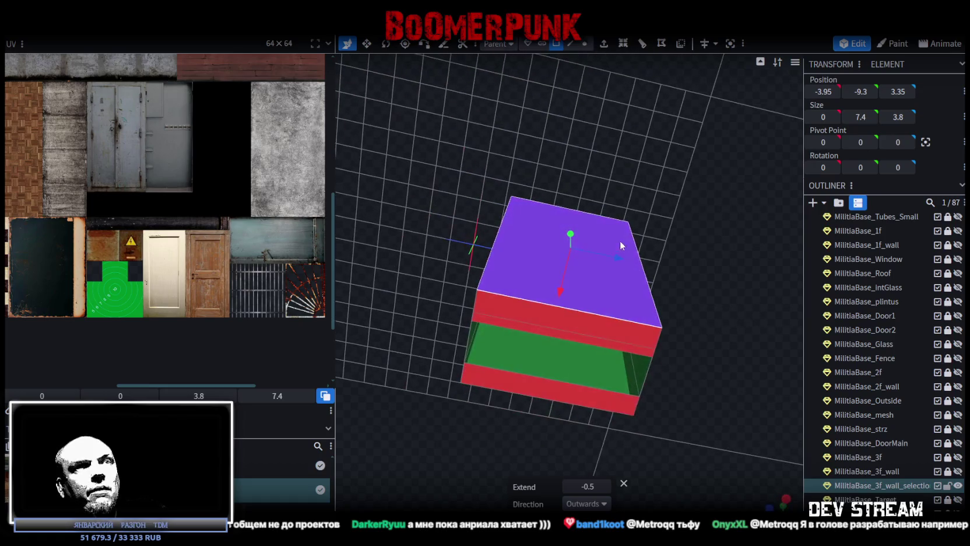
Select the block's red strip faces and its front face
left_click(557, 330)
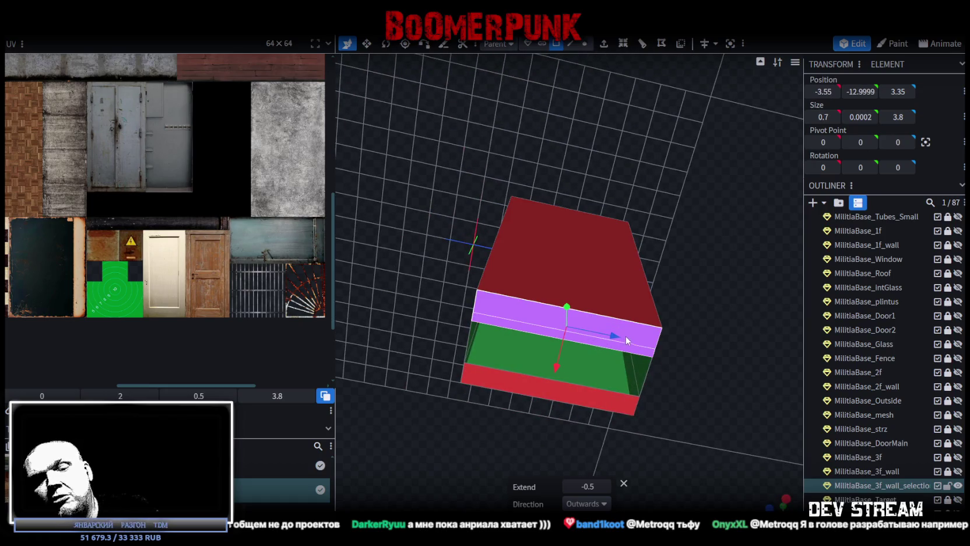
left_click(695, 254)
left_click_drag(695, 253, 686, 331)
left_click(569, 259)
left_click_drag(678, 263, 728, 253)
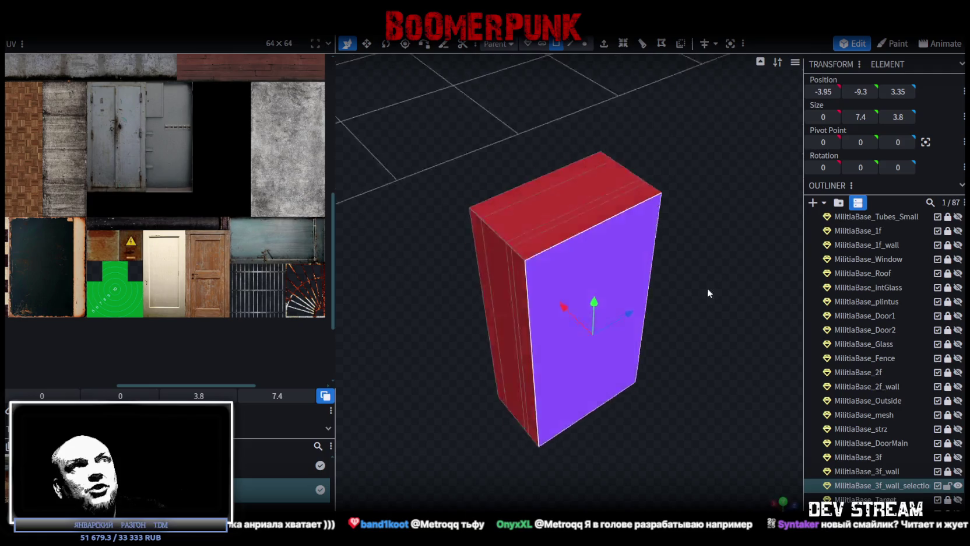
Slant the block's top by moving its top edge in Edge selection mode
left_click(570, 44)
left_click(611, 185)
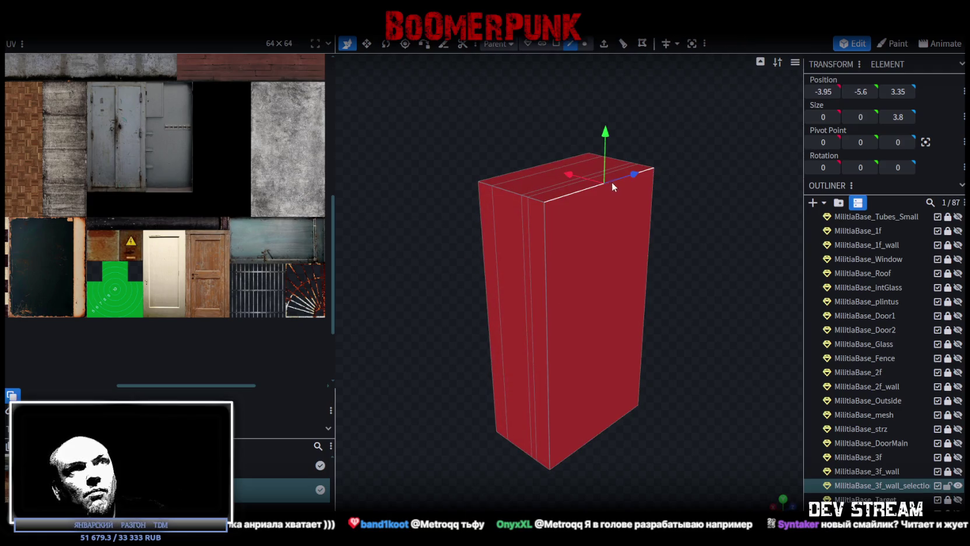
left_click_drag(605, 144, 610, 111)
Resize the block to deepen it from 3.8 to 4.8
left_click(545, 225)
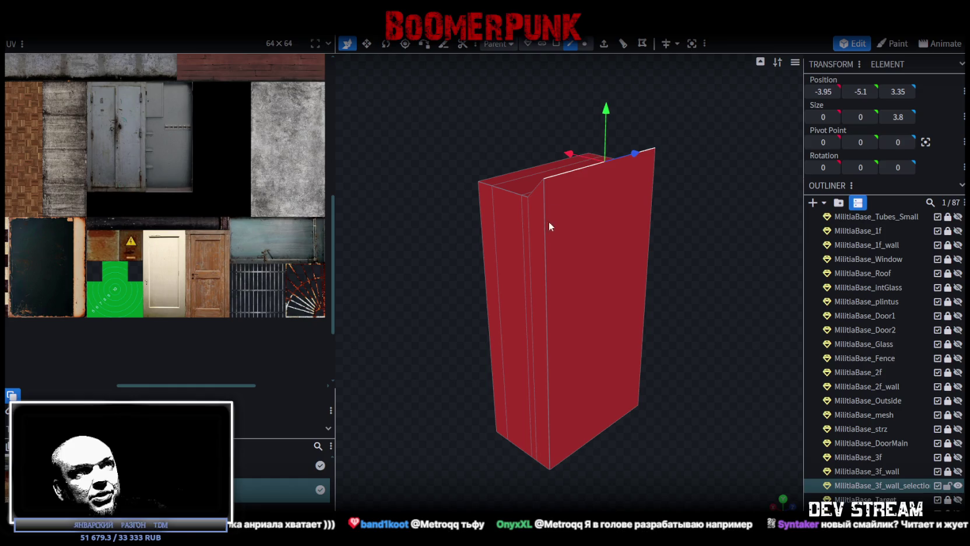
key("s")
left_click_drag(672, 225, 643, 280)
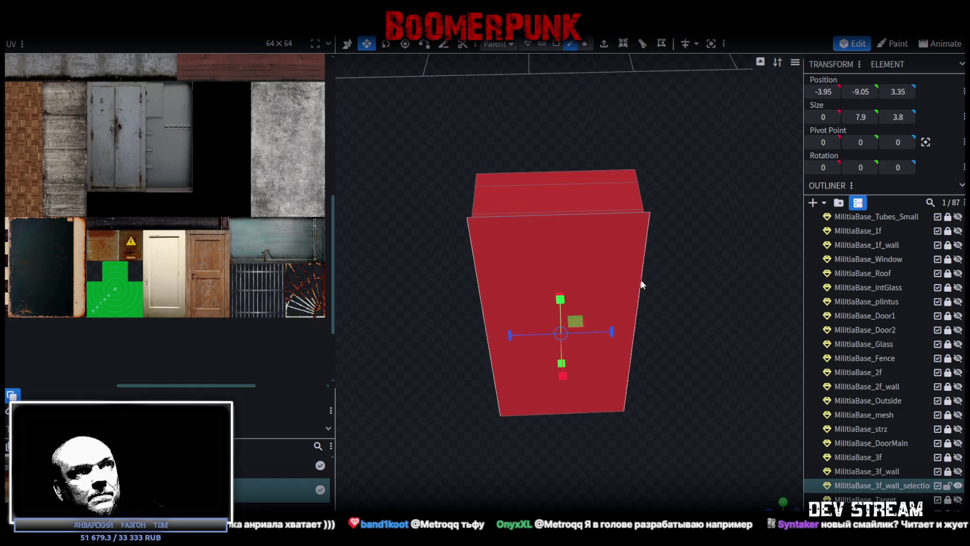
mouse_move(612, 337)
left_mouse_down()
mouse_move(628, 336)
mouse_move(589, 297)
left_mouse_up()
Slide the door slab along X to position -3.45, -9.05, 3.35
key("v")
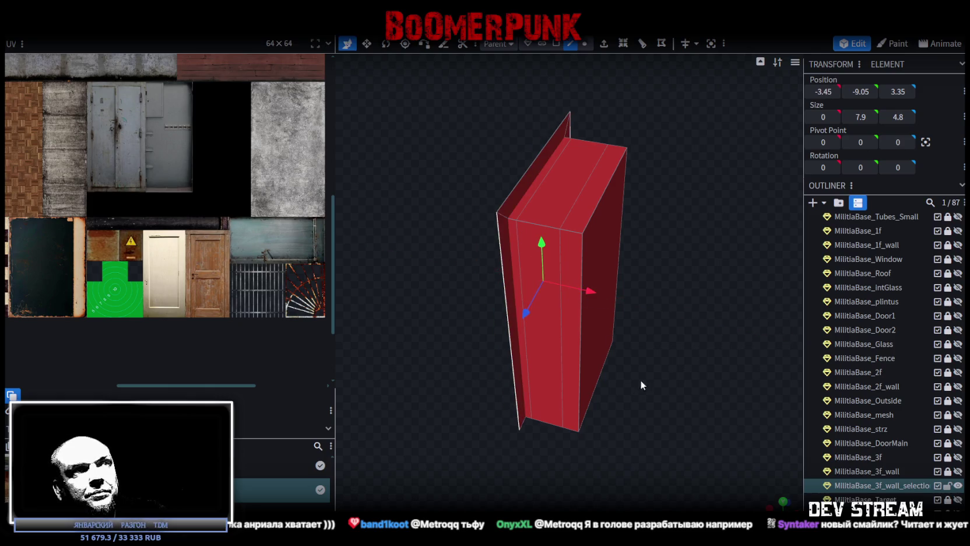
left_click_drag(641, 383, 777, 261)
left_click(557, 44)
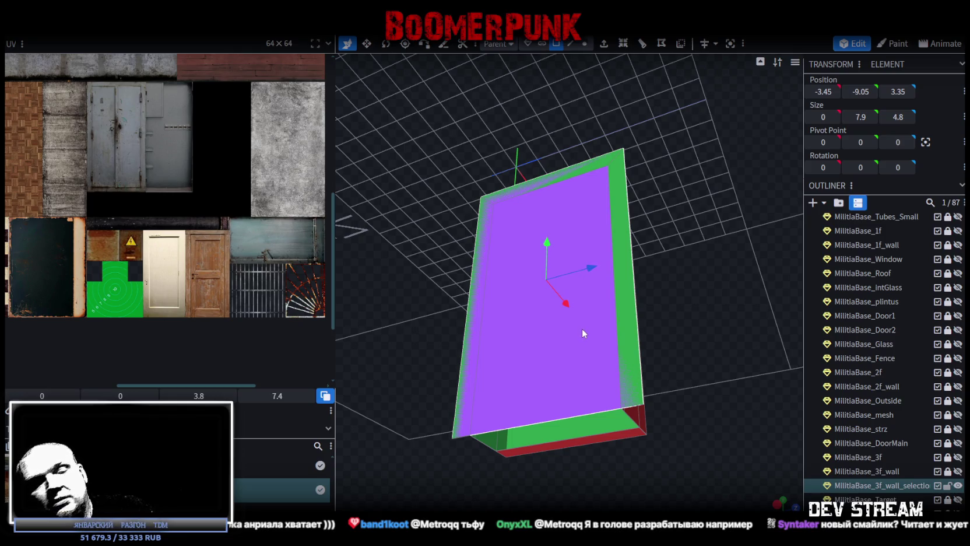
left_click_drag(582, 328, 707, 330)
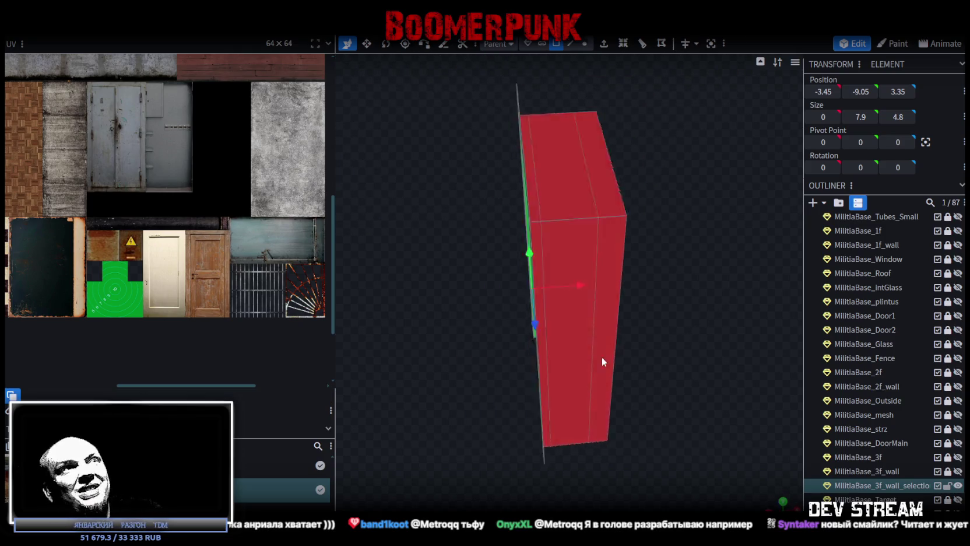
Select both jamb faces and move them along X to -3.35
left_click(628, 262)
left_click(450, 166, "shift")
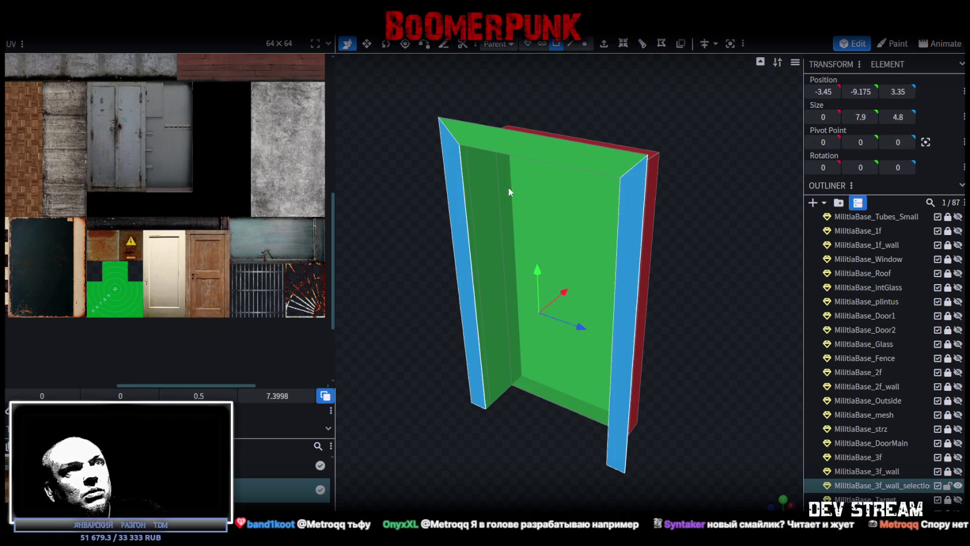
left_click_drag(480, 173, 640, 320)
left_click_drag(583, 294, 585, 292)
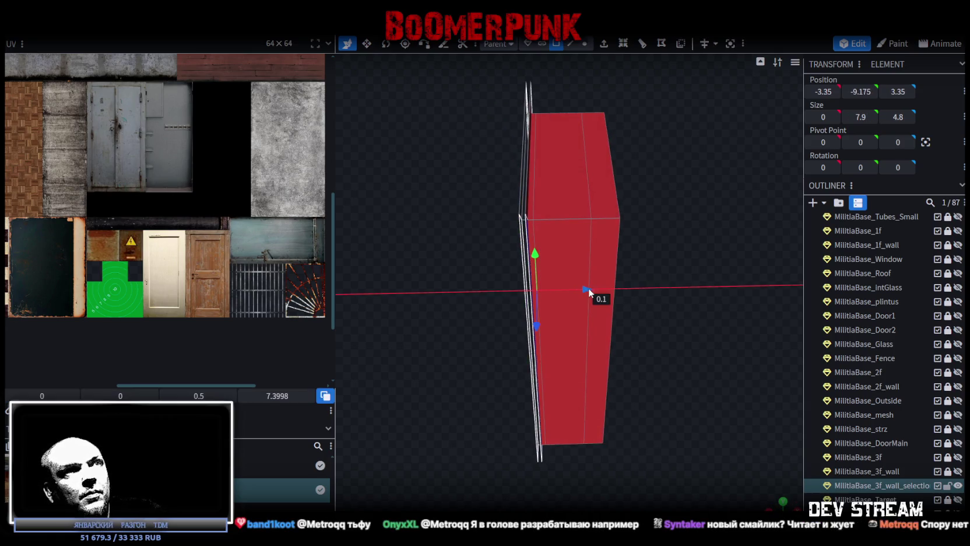
mouse_move(450, 307)
left_mouse_down()
mouse_move(591, 282)
mouse_move(528, 193)
left_mouse_up()
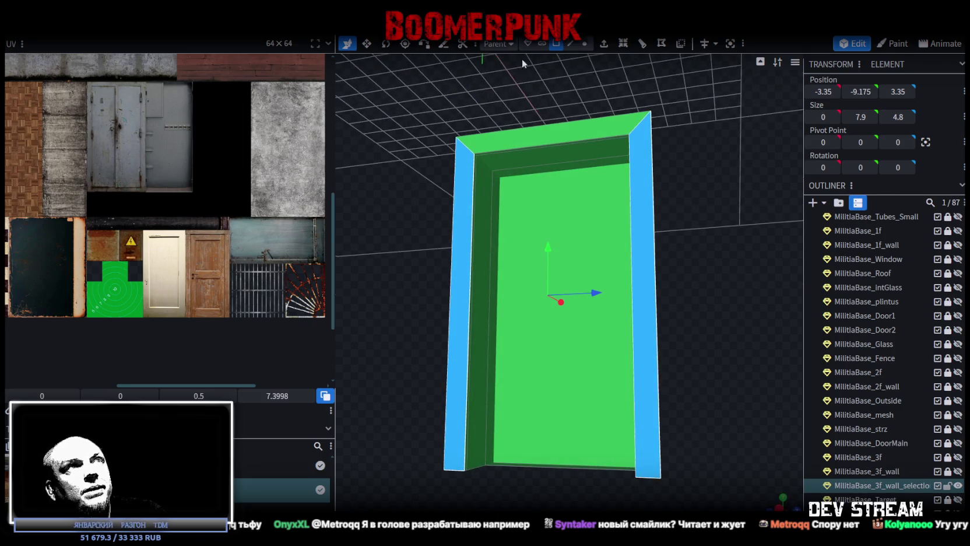
Select the left and right inner door edges and slide them 0.1 along the blue axis
left_click(571, 43)
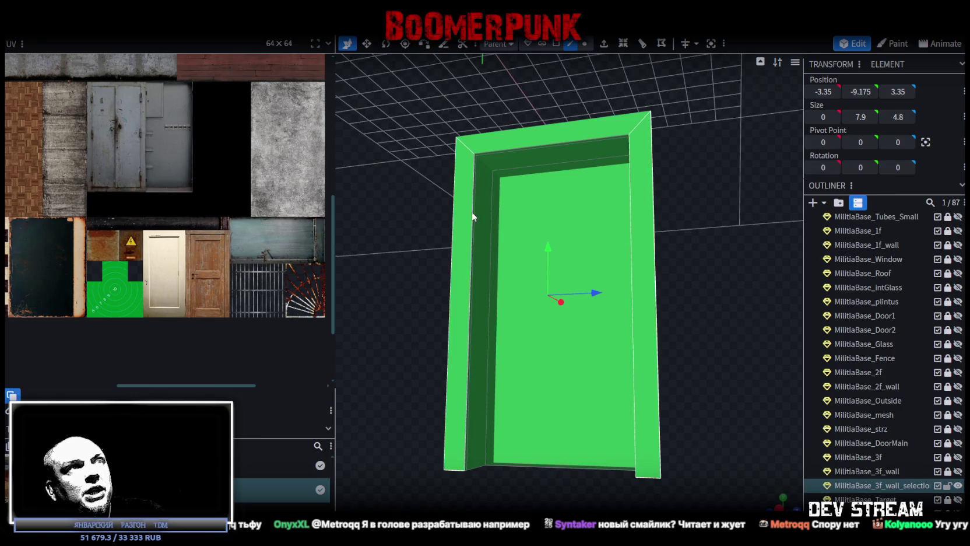
left_click(473, 217)
left_click_drag(656, 227, 525, 295)
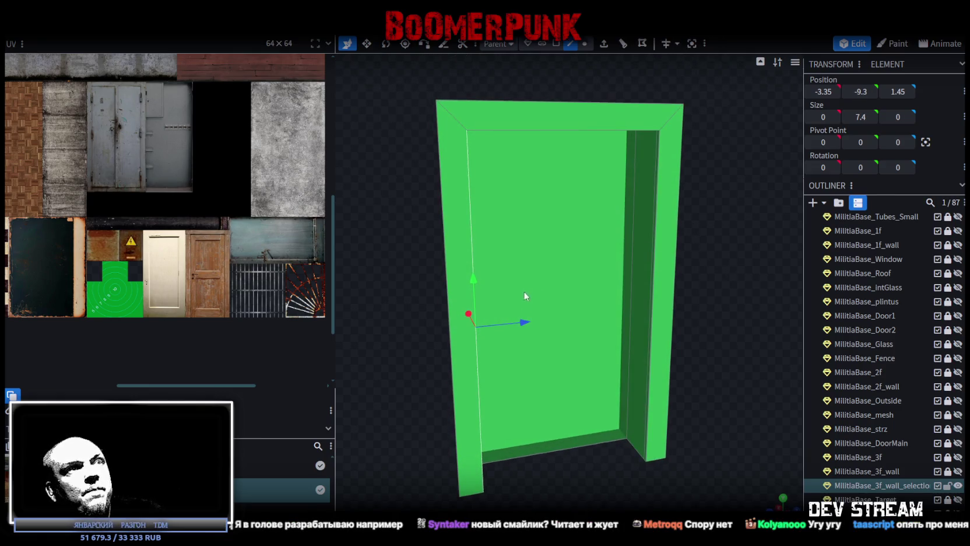
left_click(654, 305, "shift")
key("v")
left_click_drag(620, 307, 624, 306)
Raise the top door edge from Y -5.6 to -5.5
mouse_move(690, 280)
left_mouse_down()
mouse_move(585, 182)
mouse_move(515, 165)
left_mouse_up()
left_click(583, 199)
key("s")
mouse_move(691, 206)
left_mouse_down()
mouse_move(622, 240)
mouse_move(621, 227)
mouse_move(725, 225)
left_mouse_up()
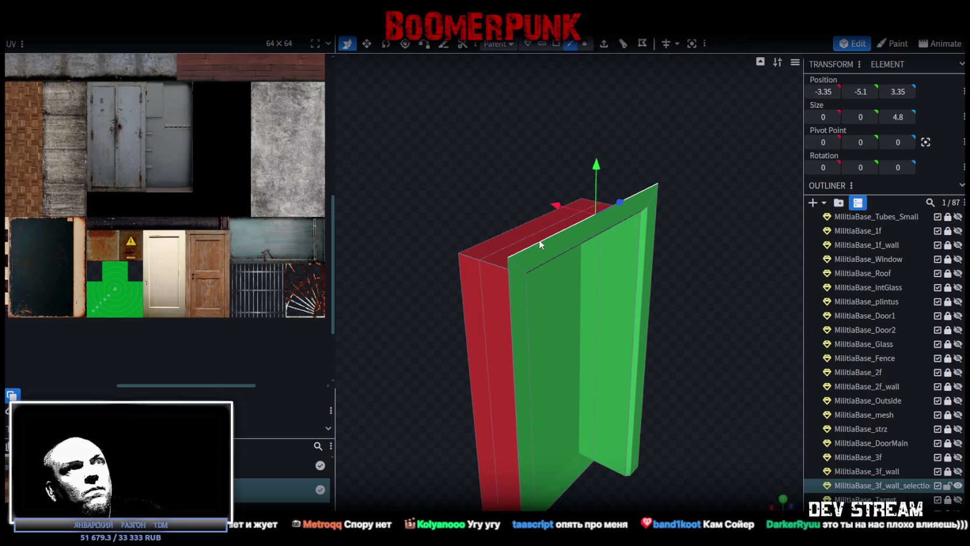
Shift the front green face along X to -3.25
left_click(510, 320)
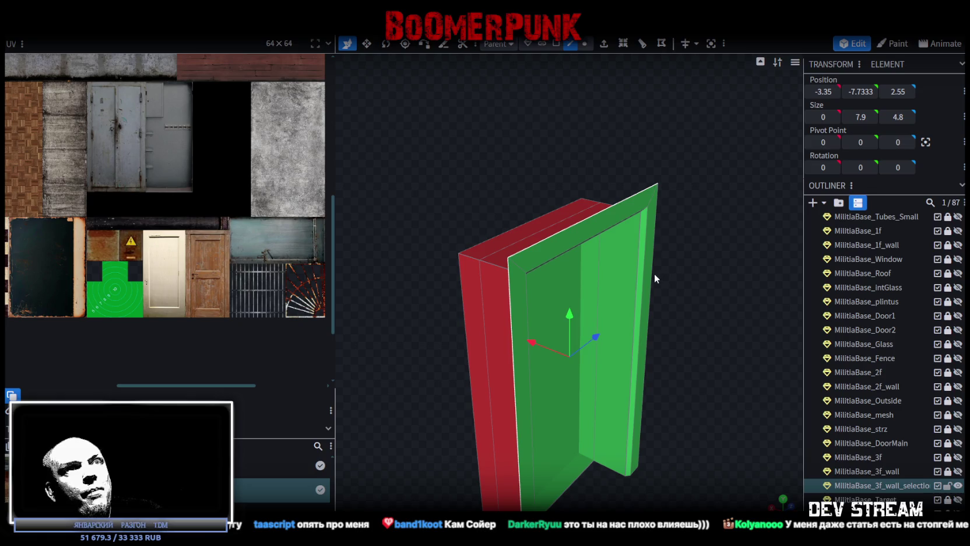
key("KP_3")
left_click_drag(568, 380, 570, 383)
mouse_move(700, 325)
left_mouse_down()
mouse_move(416, 301)
mouse_move(436, 321)
left_mouse_up()
In face mode, select the thin frame faces, including the frame's top face
left_click(556, 44)
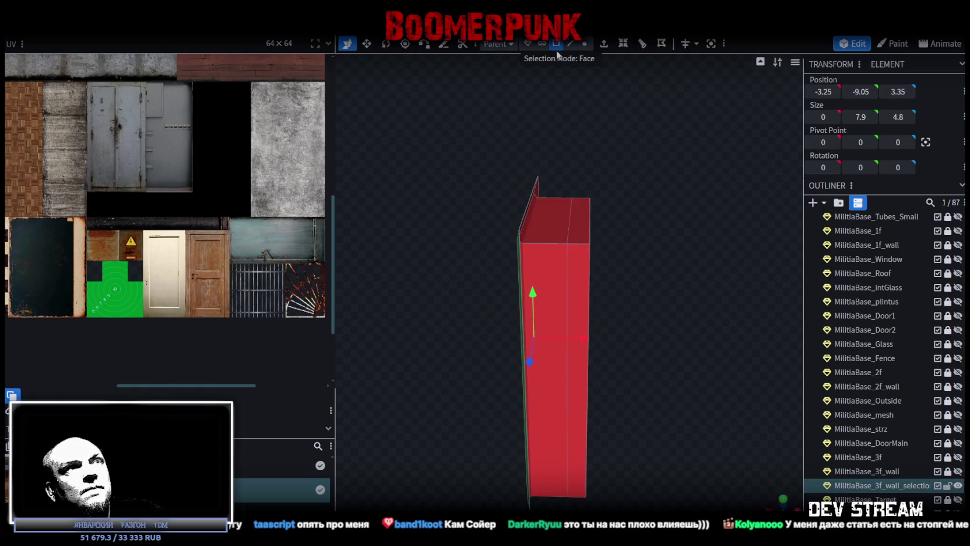
left_click(583, 272)
left_click_drag(638, 234, 605, 246)
left_click(604, 246, "shift")
mouse_move(710, 391)
left_mouse_down()
mouse_move(515, 400)
mouse_move(530, 433)
mouse_move(496, 436)
mouse_move(600, 348)
left_mouse_up()
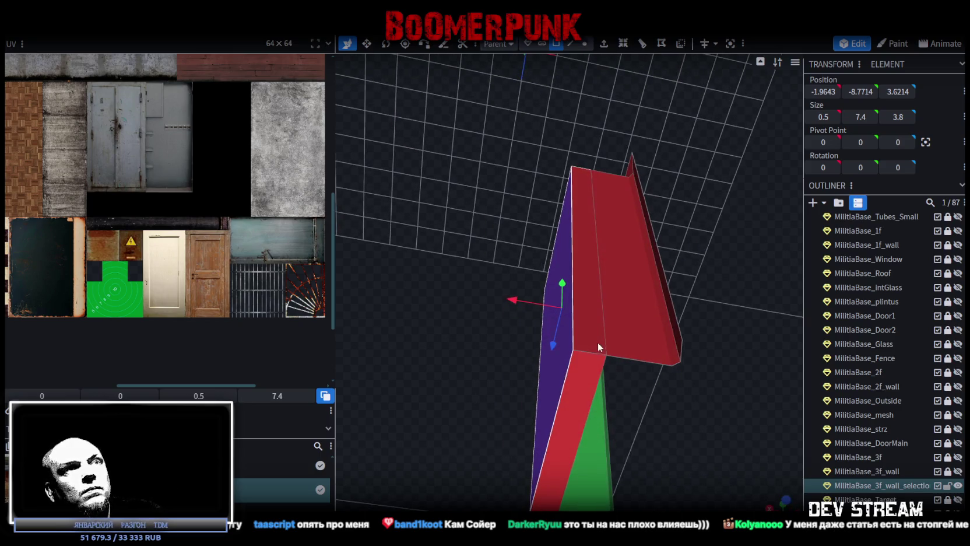
left_click(599, 348, "shift")
left_click(464, 267)
mouse_move(464, 266)
left_mouse_down()
mouse_move(714, 355)
mouse_move(684, 374)
mouse_move(682, 342)
left_mouse_up()
left_click(571, 218)
left_click_drag(571, 217, 732, 285)
left_click(611, 249)
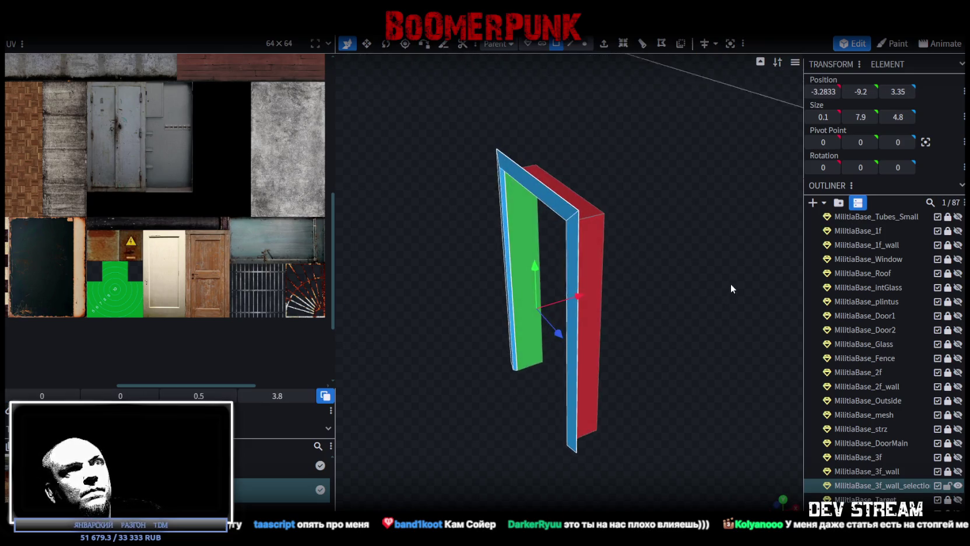
Copy the six selected frame faces and paste a duplicate
right_click(562, 170)
left_click(606, 352)
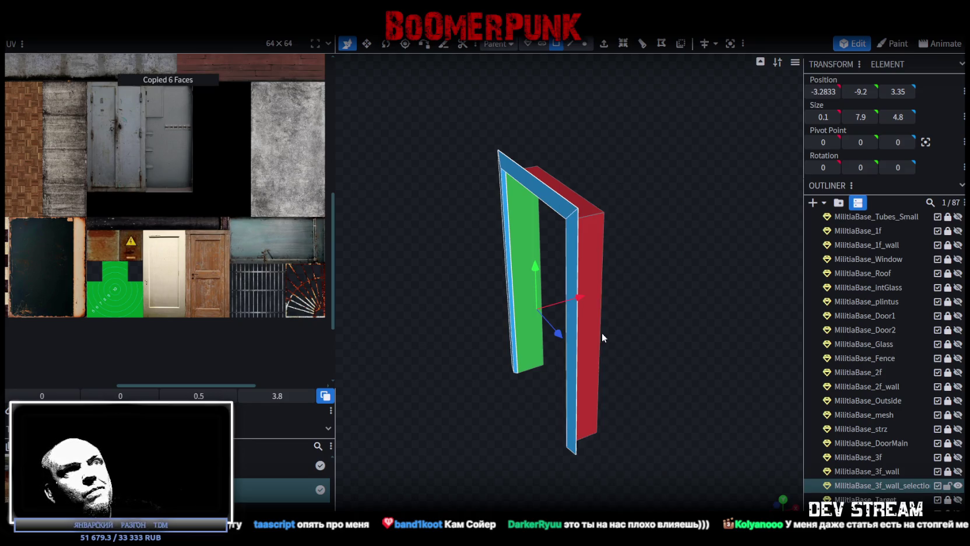
right_click(559, 215)
left_click(619, 370)
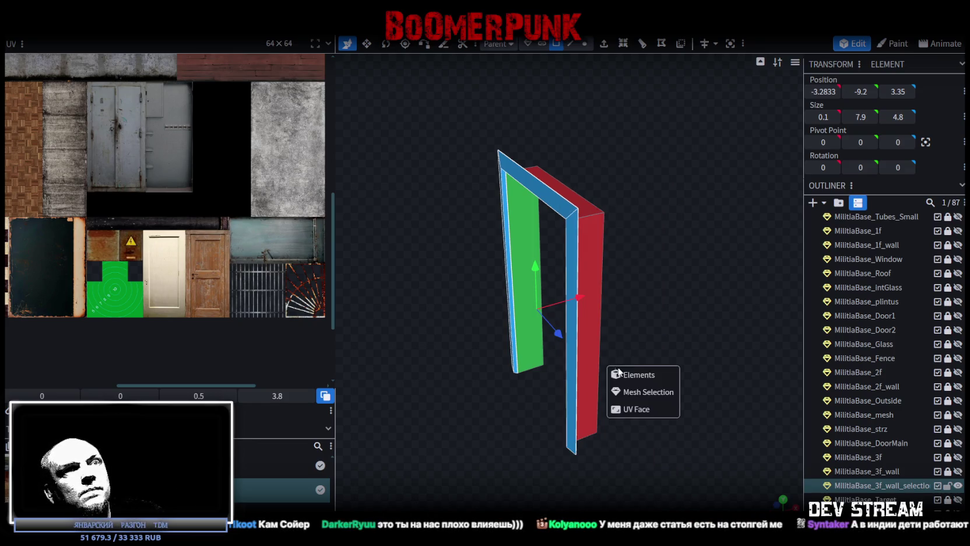
left_click(648, 392)
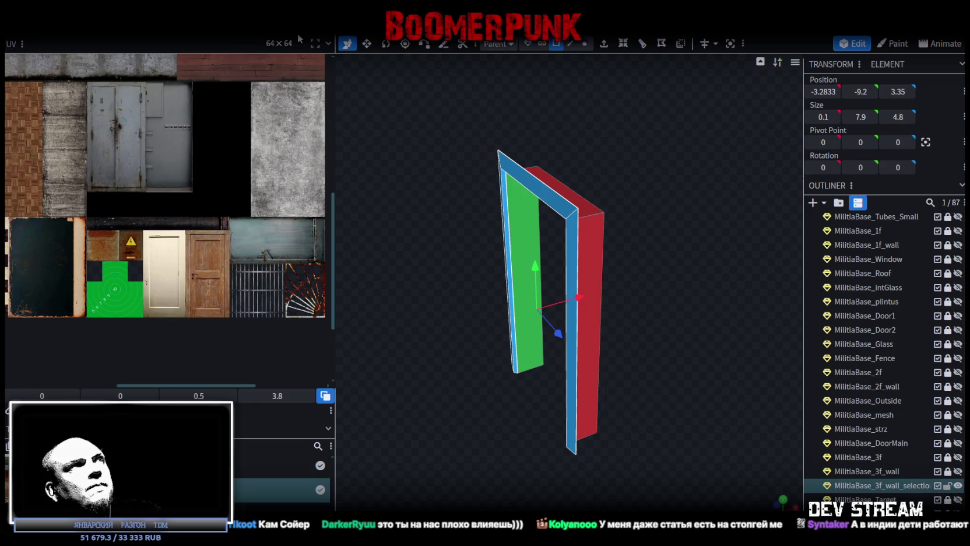
Flip the pasted faces across X, move them 5 units along X, and merge vertices
right_click(126, 52)
mouse_move(143, 58)
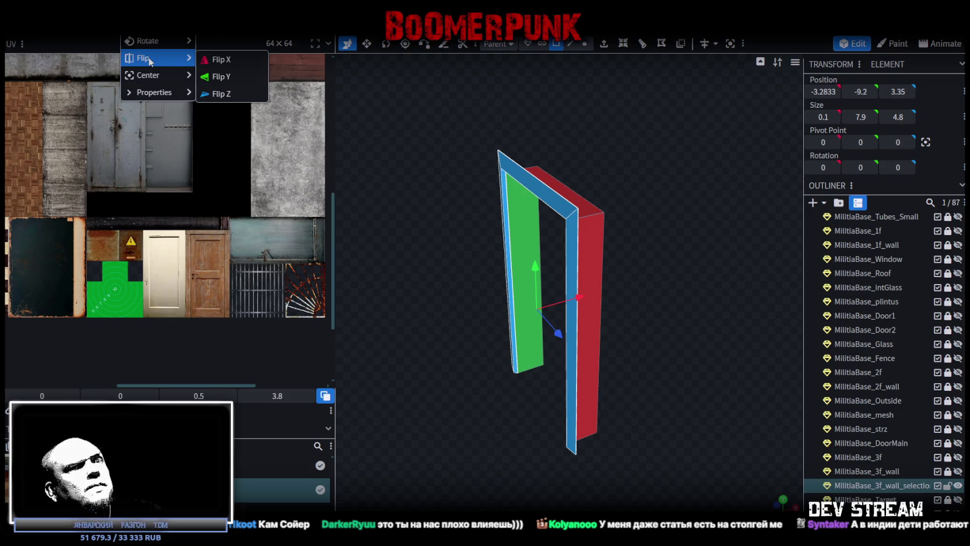
left_click(219, 60)
key("KP_1")
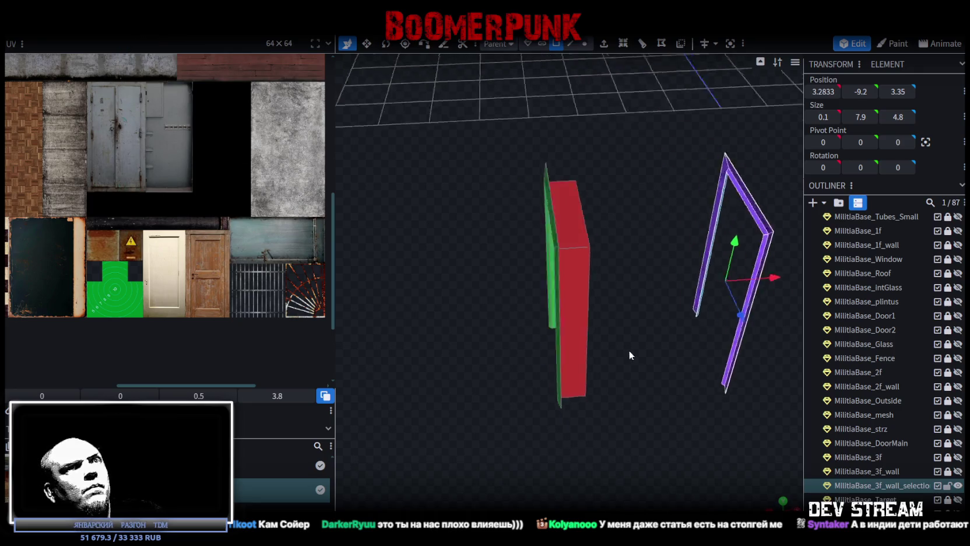
left_click_drag(778, 290, 634, 288)
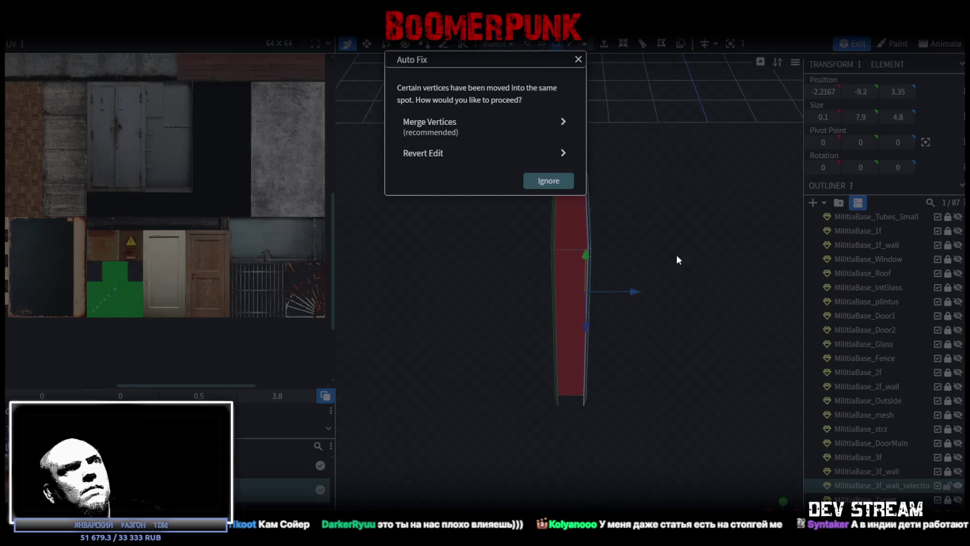
left_click(449, 131)
left_click_drag(458, 143, 690, 254)
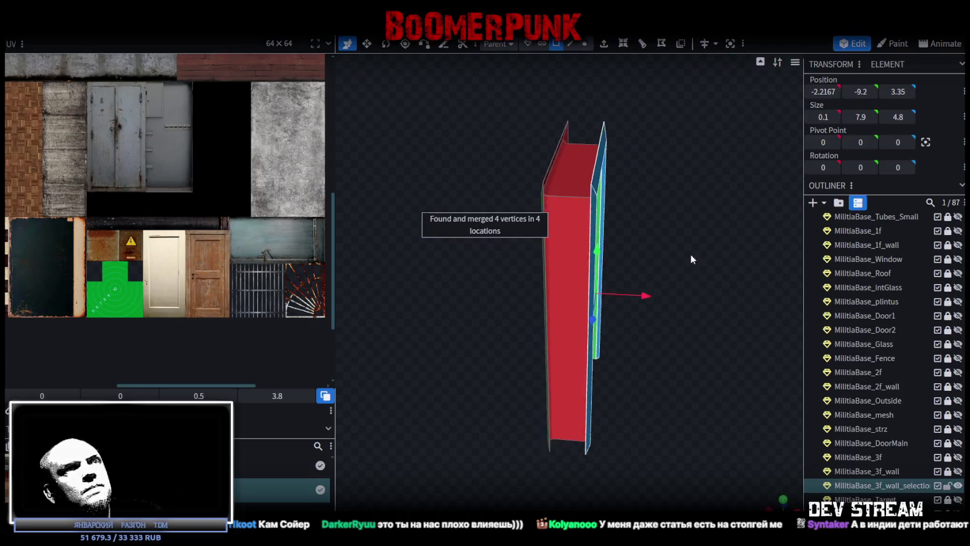
Select the whole door frame by its edges to check the merged result
left_click(571, 49)
double_click(555, 175)
left_click_drag(616, 185, 573, 140)
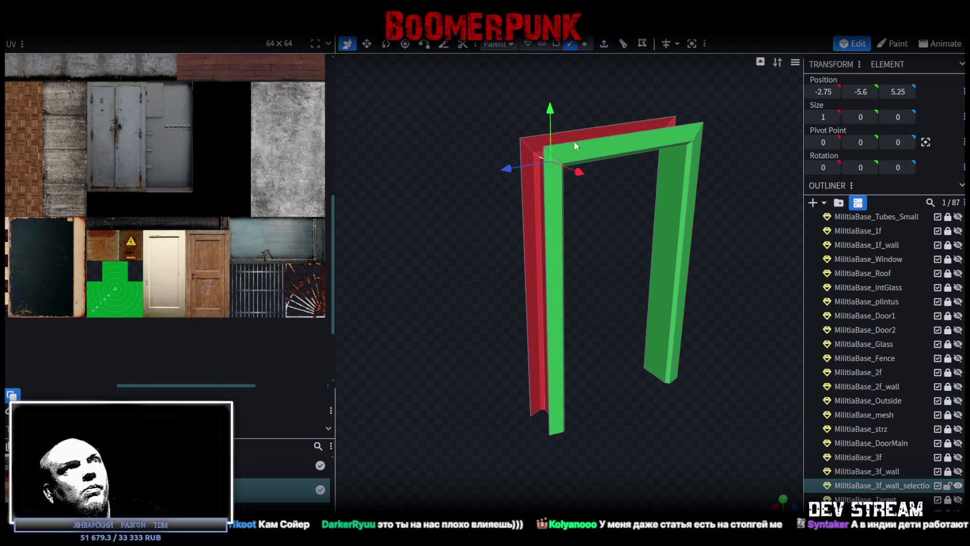
left_click(557, 45)
key("KP_3")
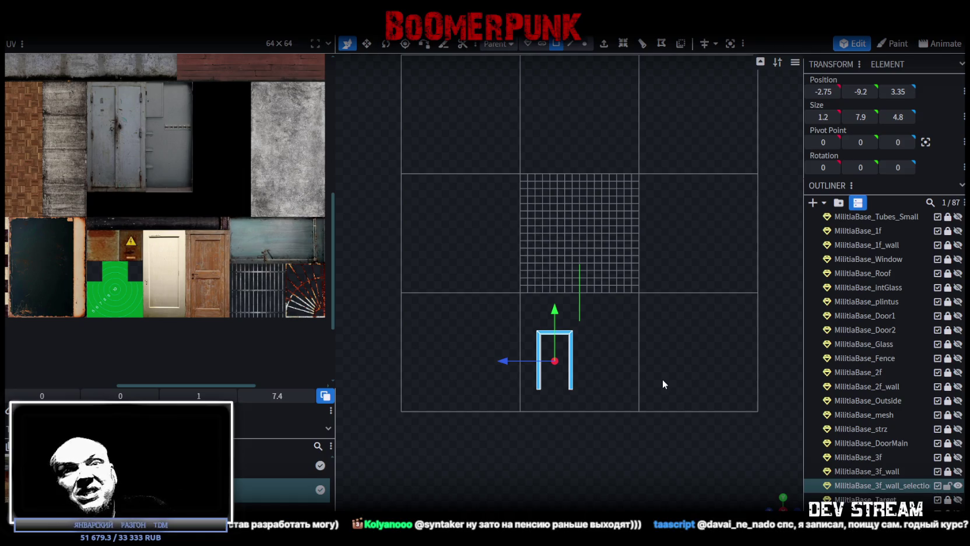
Place the frame's UV face on the metal door area and rotate it 90° left
scroll(642, 406, "up", 3)
right_click_drag(616, 434, 622, 352)
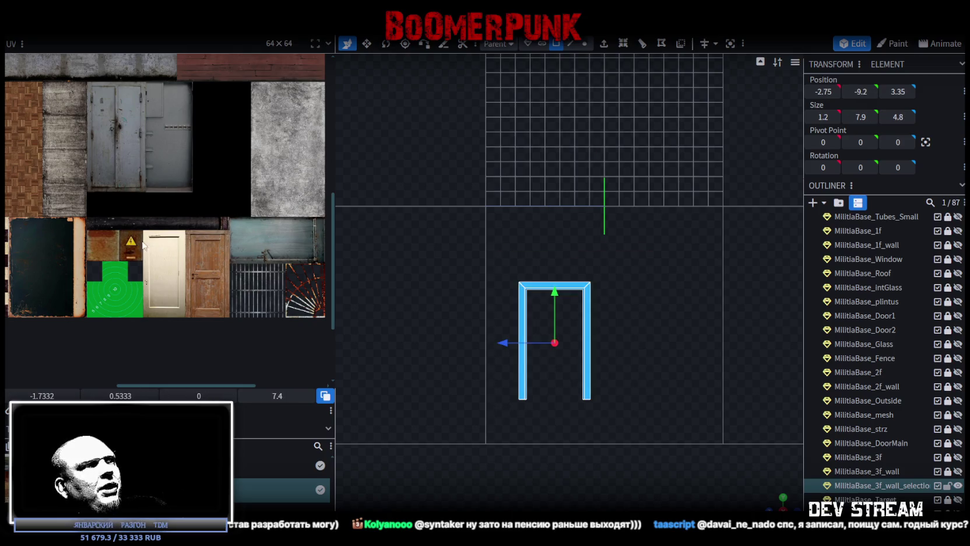
scroll(133, 273, "down", 3)
scroll(132, 203, "down", 2)
scroll(61, 103, "up", 1)
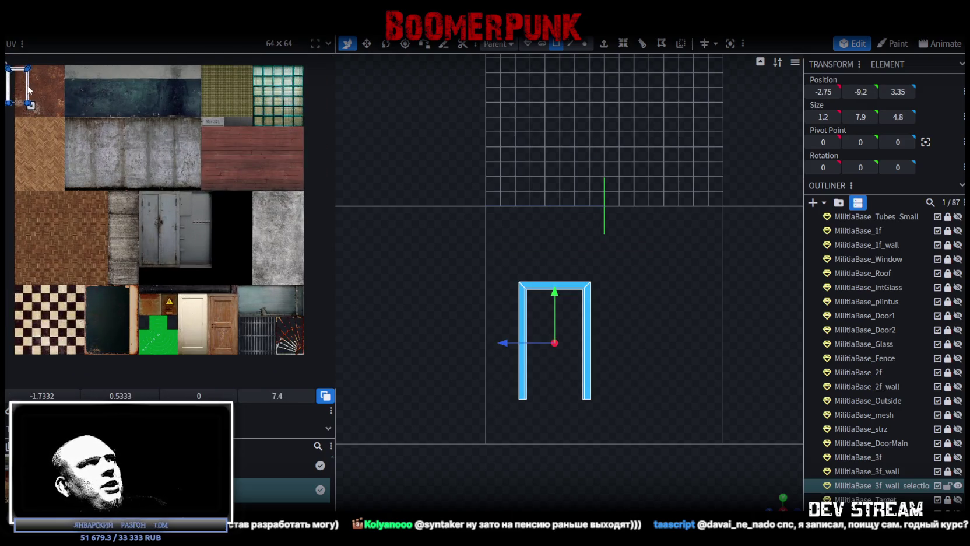
left_click_drag(28, 87, 236, 252)
scroll(246, 265, "up", 2)
scroll(175, 175, "up", 1)
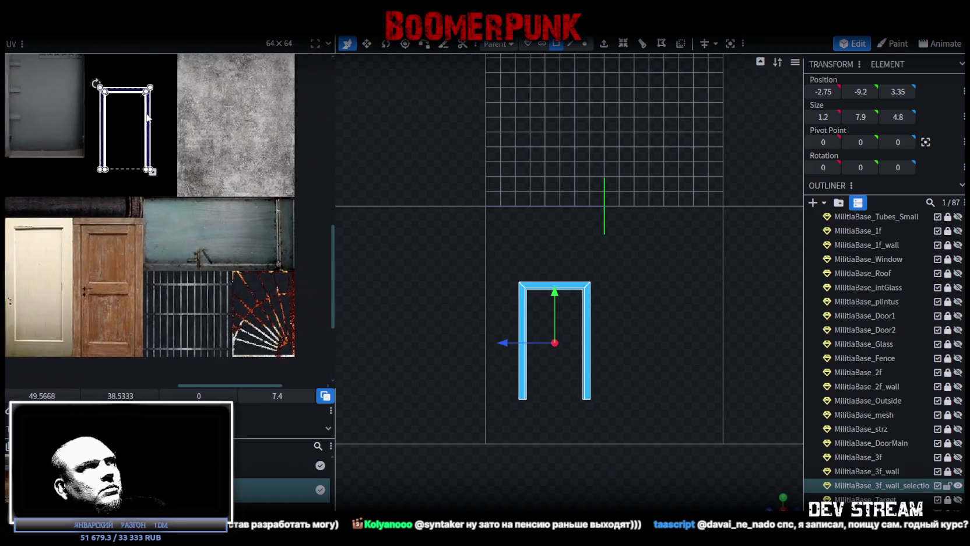
left_click_drag(142, 152, 187, 151)
right_click(186, 152)
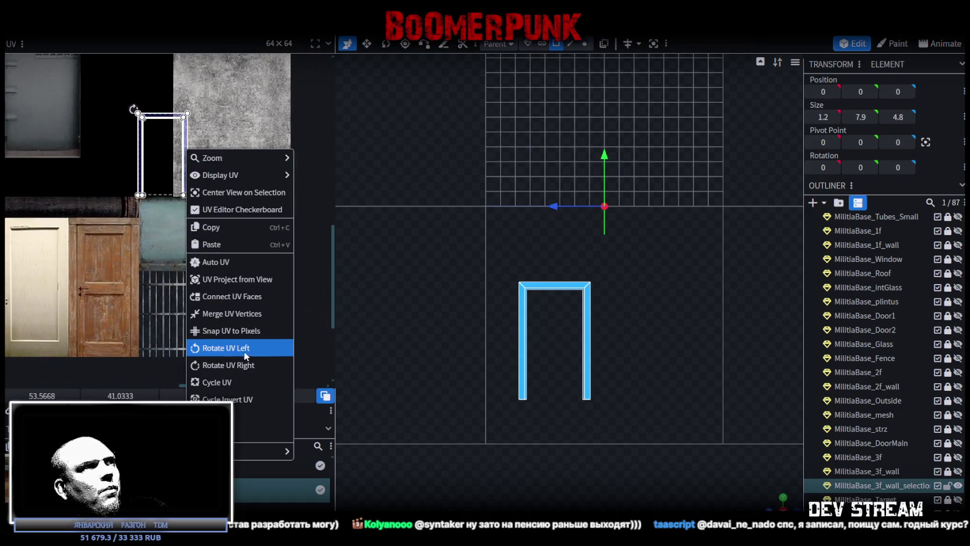
left_click(243, 366)
Select a single strip of the frame's UVs and slide it 3 pixels right
scroll(192, 222, "up", 1)
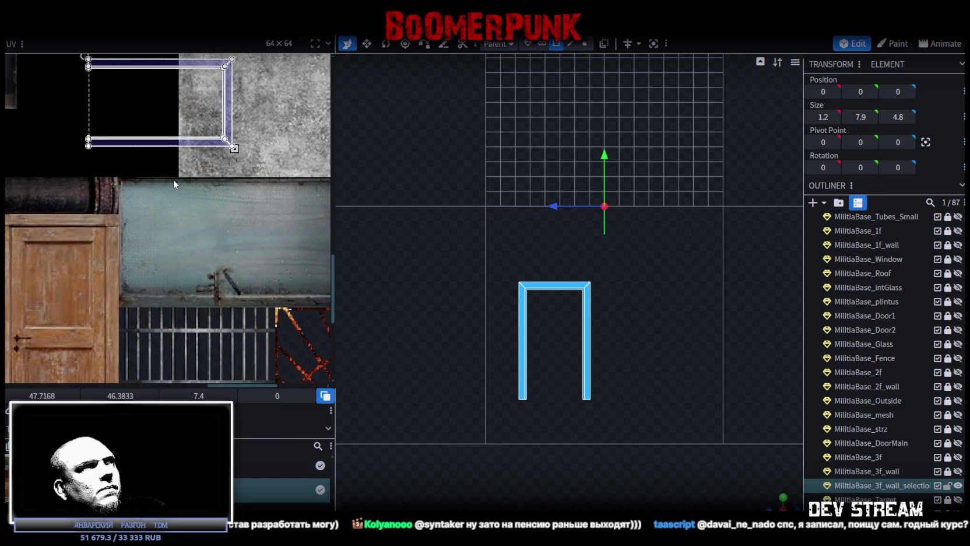
scroll(172, 179, "up", 1)
mouse_move(125, 154)
left_mouse_down()
mouse_move(150, 142)
mouse_move(140, 125)
mouse_move(256, 301)
left_mouse_up()
scroll(256, 301, "up", 2)
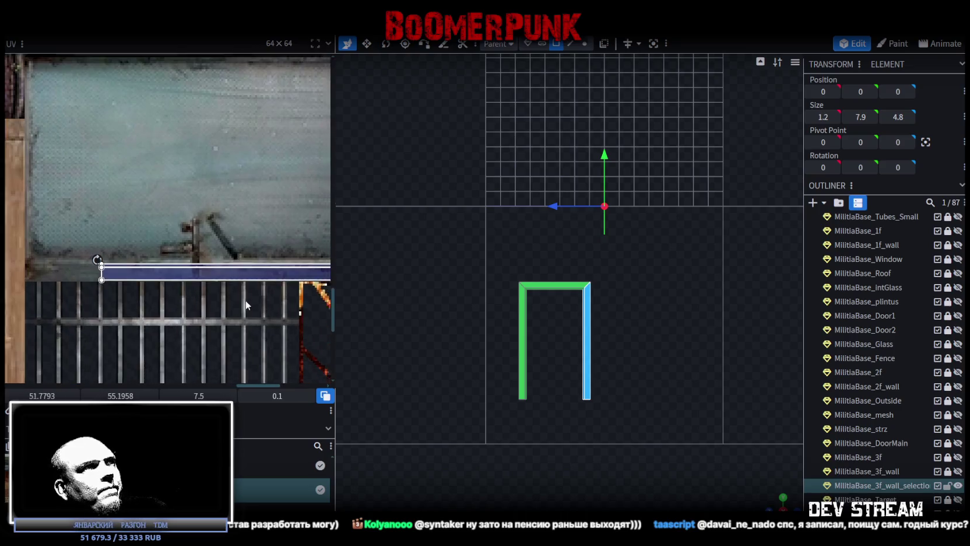
scroll(103, 243, "up", 1)
left_click_drag(118, 238, 213, 236)
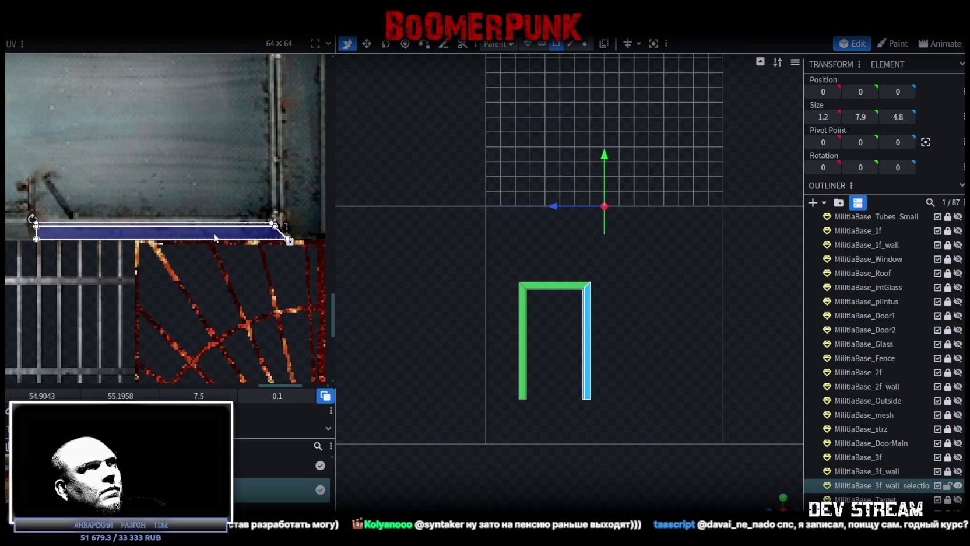
Inspect both ends of the blue UV bar and the whole texture atlas
scroll(90, 226, "up", 2)
middle_click_drag(38, 234, 181, 241)
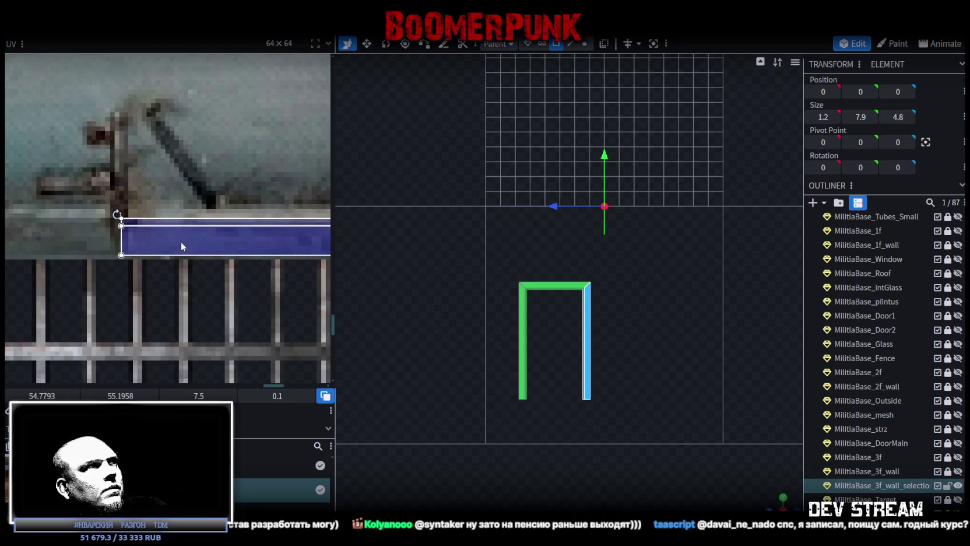
left_click_drag(180, 240, 167, 246)
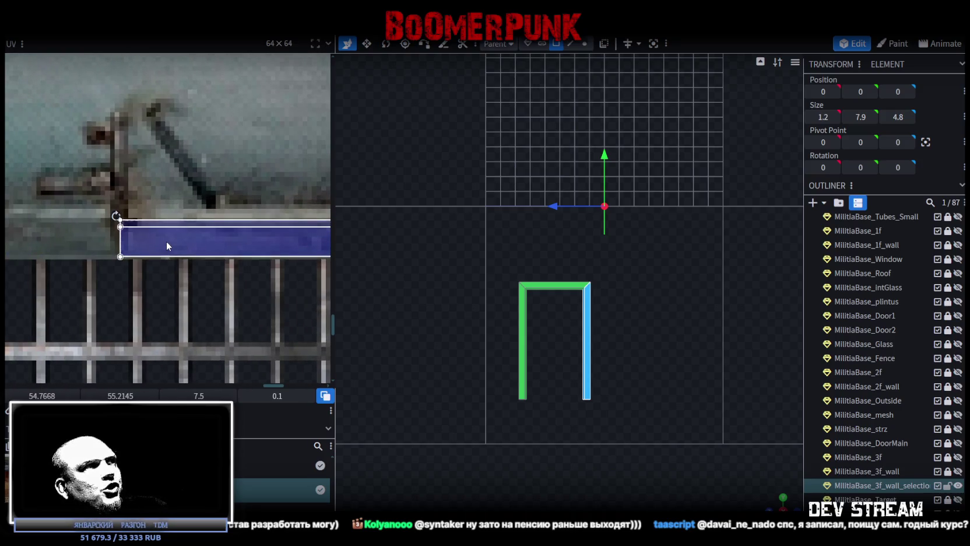
scroll(185, 267, "down", 2)
middle_click_drag(185, 267, 153, 275)
scroll(153, 274, "up", 3)
scroll(116, 259, "up", 2)
middle_click_drag(69, 268, 137, 255)
scroll(136, 255, "down", 2)
scroll(157, 244, "down", 2)
scroll(166, 146, "down", 1)
scroll(166, 145, "up", 2)
Map the top bar's vertical UV strip onto the teal panel texture
left_click(157, 180)
left_click(152, 117)
scroll(196, 254, "down", 2)
middle_click_drag(196, 252, 170, 222)
mouse_move(130, 171)
left_mouse_down()
mouse_move(229, 265)
mouse_move(207, 246)
left_mouse_up()
scroll(229, 265, "up", 3)
scroll(229, 277, "down", 2)
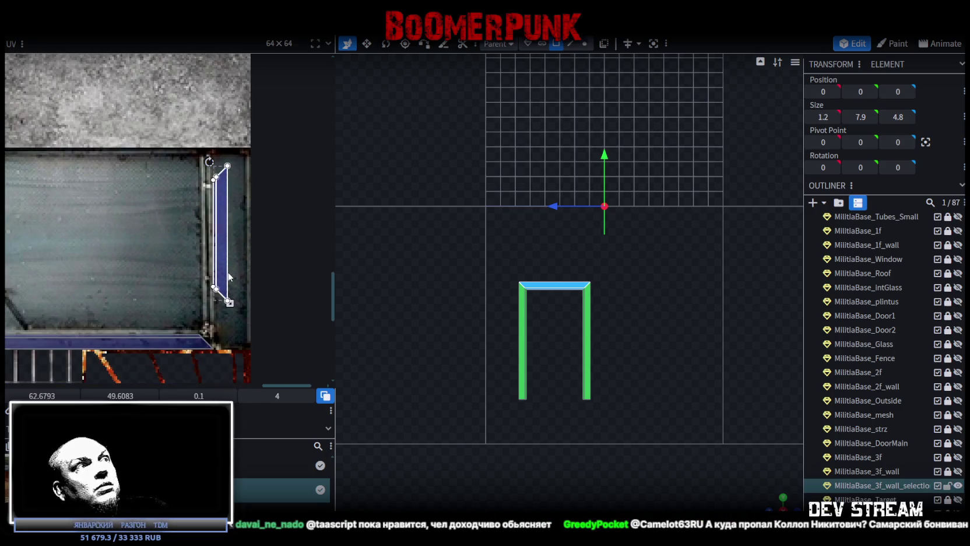
left_click_drag(222, 280, 221, 314)
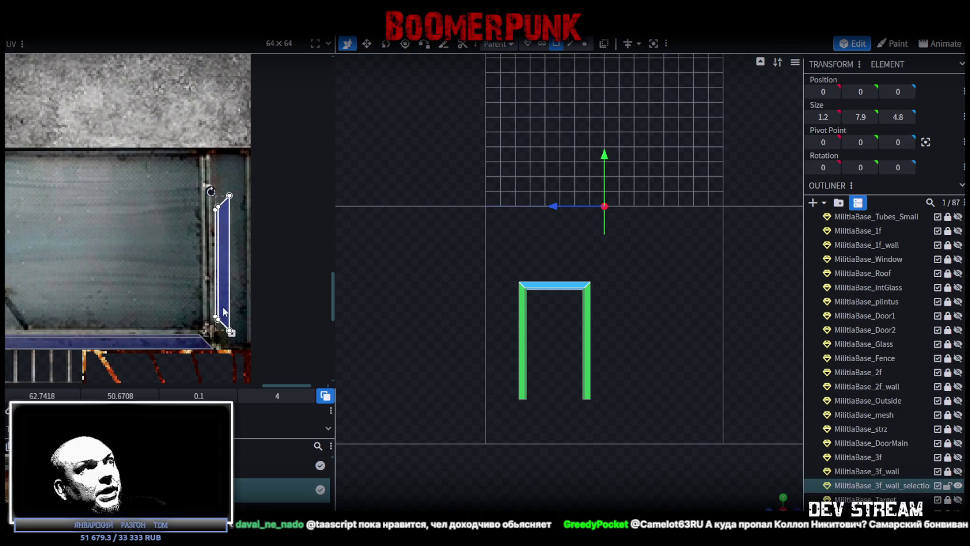
scroll(227, 303, "up", 2)
left_click_drag(233, 291, 235, 290)
scroll(242, 311, "down", 1)
scroll(241, 311, "down", 3)
scroll(187, 233, "up", 1)
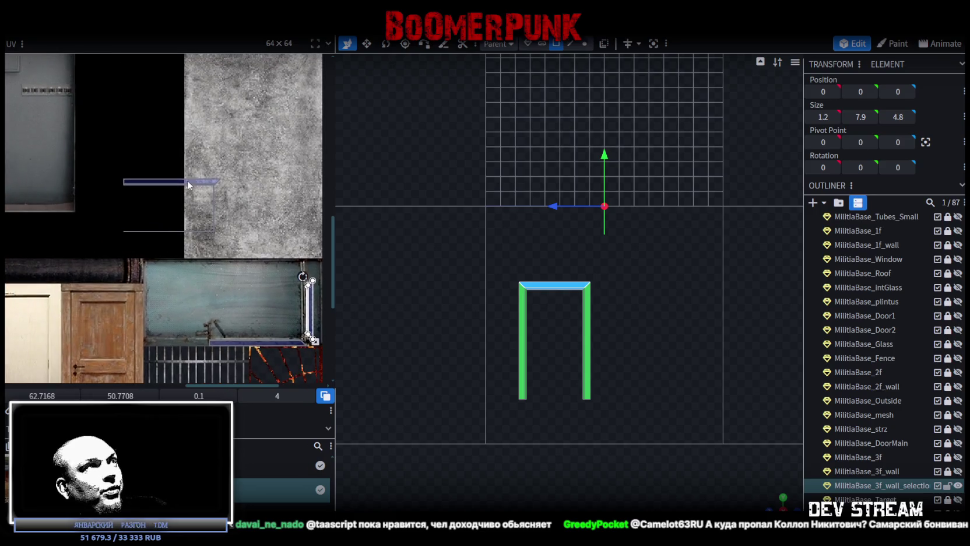
scroll(168, 166, "up", 3)
Move the left post's lower UV strip left to the wood edge and check the textured frame
left_click(258, 236)
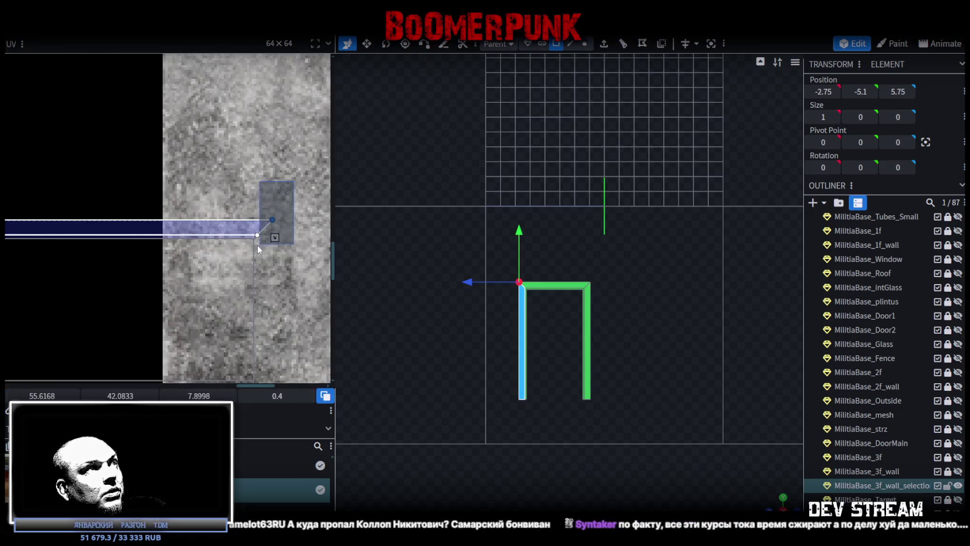
scroll(256, 251, "down", 2)
scroll(254, 258, "down", 1)
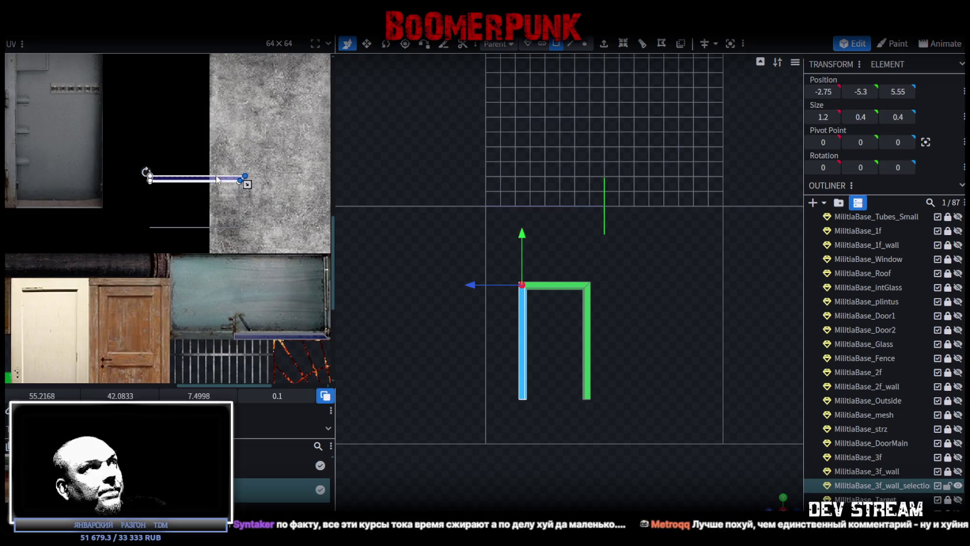
scroll(192, 340, "up", 2)
scroll(175, 268, "up", 2)
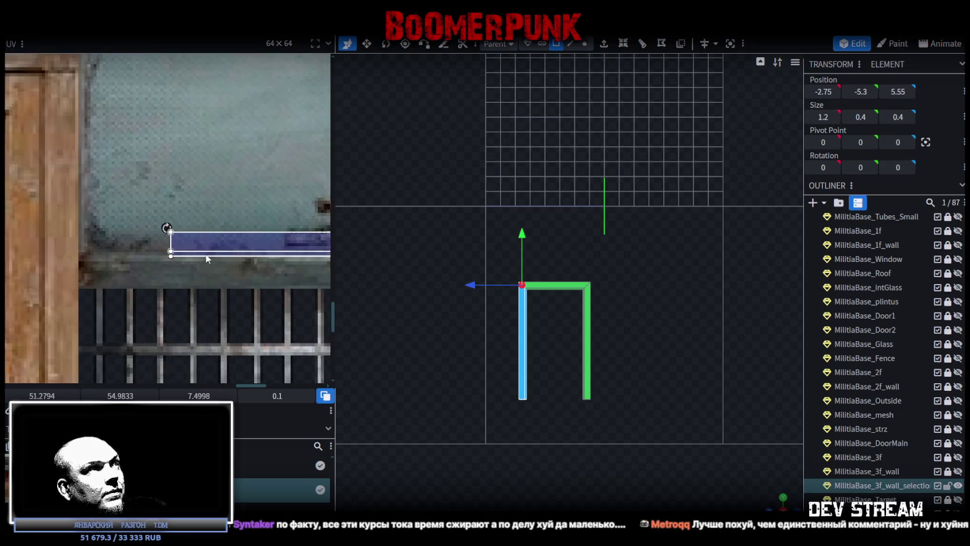
left_click(142, 272)
mouse_move(141, 271)
left_mouse_down()
mouse_move(116, 266)
mouse_move(108, 281)
mouse_move(112, 273)
left_mouse_up()
scroll(112, 269, "up", 1)
scroll(112, 273, "down", 3)
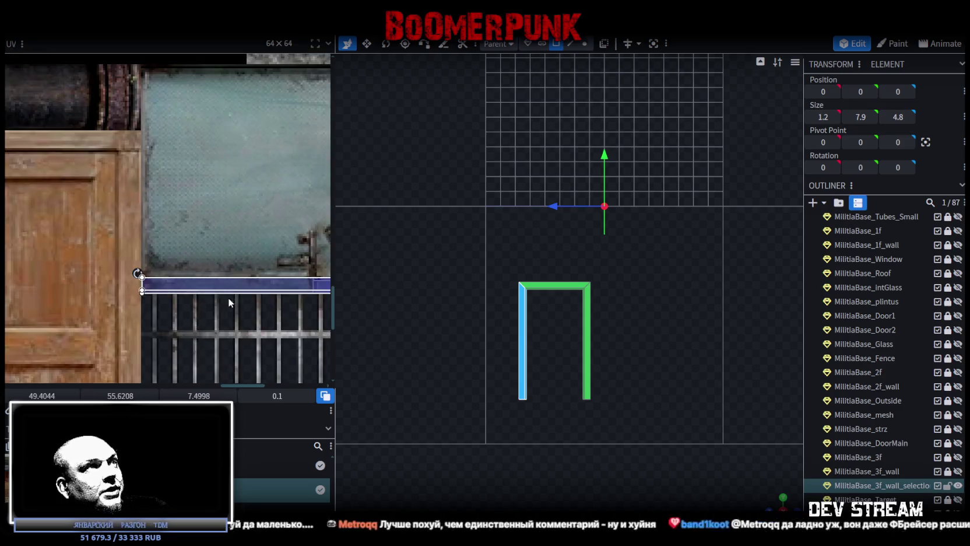
scroll(228, 297, "up", 2)
scroll(158, 278, "up", 2)
left_click_drag(613, 422, 583, 403)
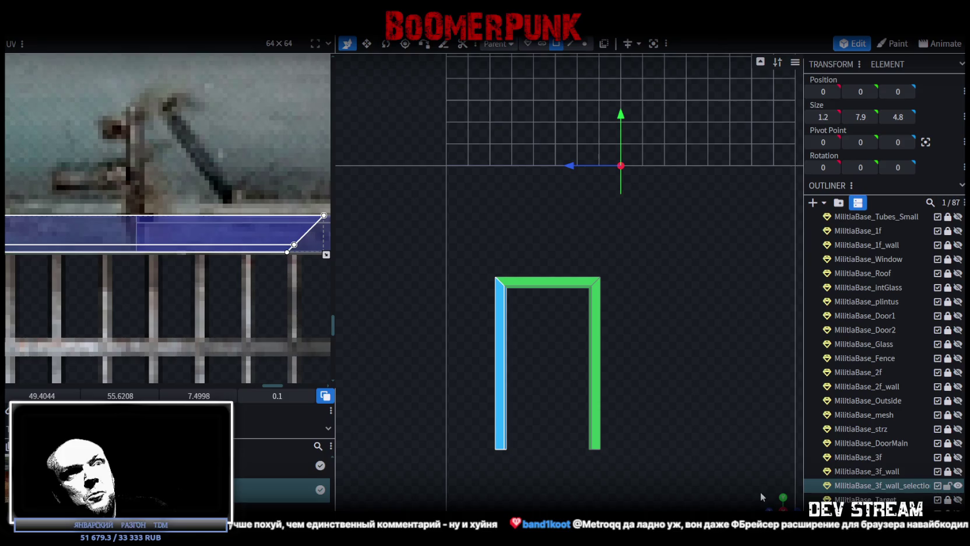
mouse_move(655, 471)
left_mouse_down()
mouse_move(649, 384)
mouse_move(687, 364)
mouse_move(622, 395)
mouse_move(544, 405)
left_mouse_up()
scroll(676, 374, "up", 3)
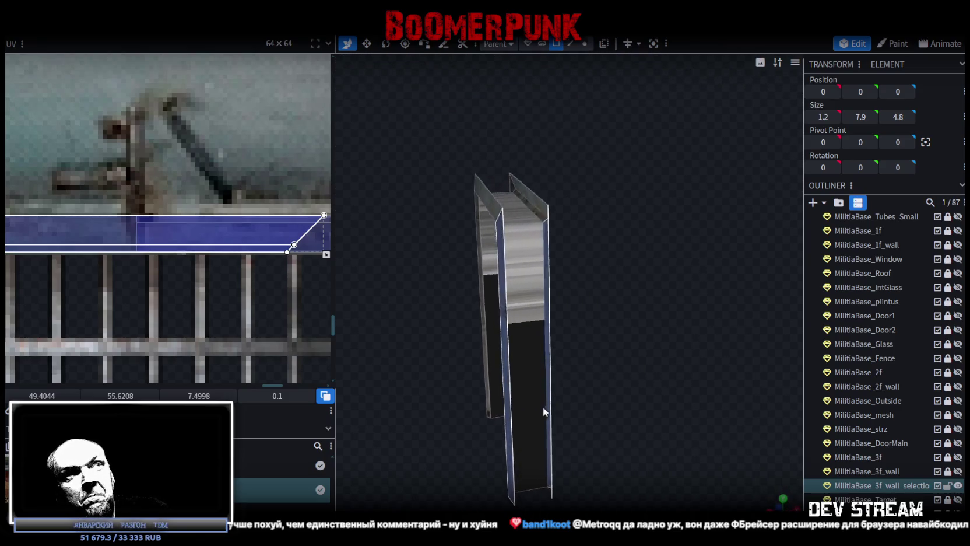
Select the inner door-frame piece, then its front and top faces' UV strip
left_click(517, 288)
mouse_move(540, 243)
left_mouse_down()
mouse_move(486, 267)
mouse_move(661, 406)
mouse_move(584, 409)
left_mouse_up()
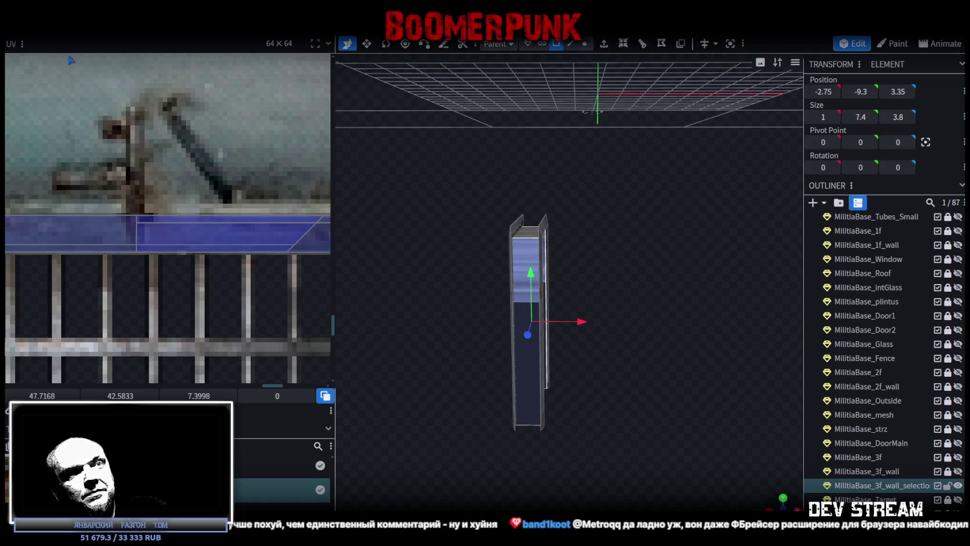
key("KP_1")
left_click(150, 229)
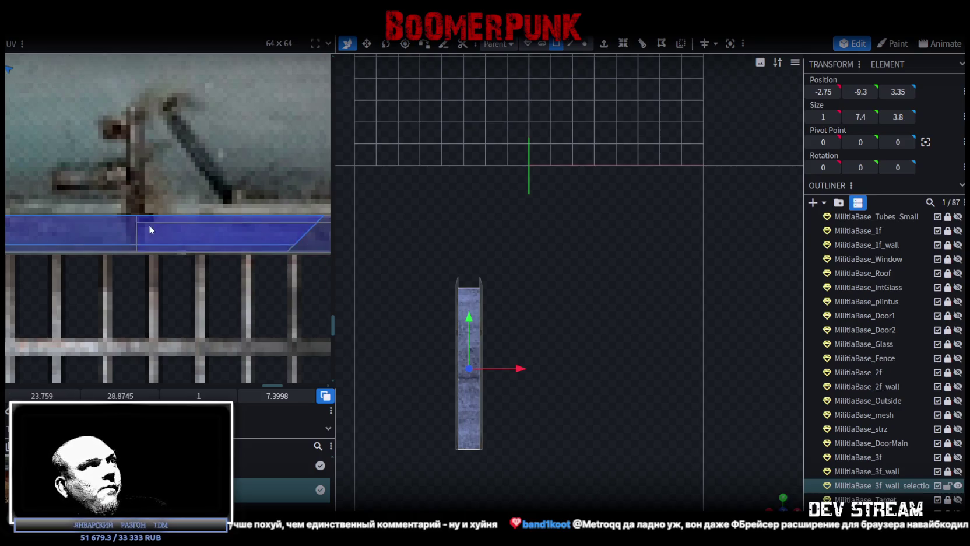
scroll(145, 224, "down", 3)
scroll(139, 222, "down", 2)
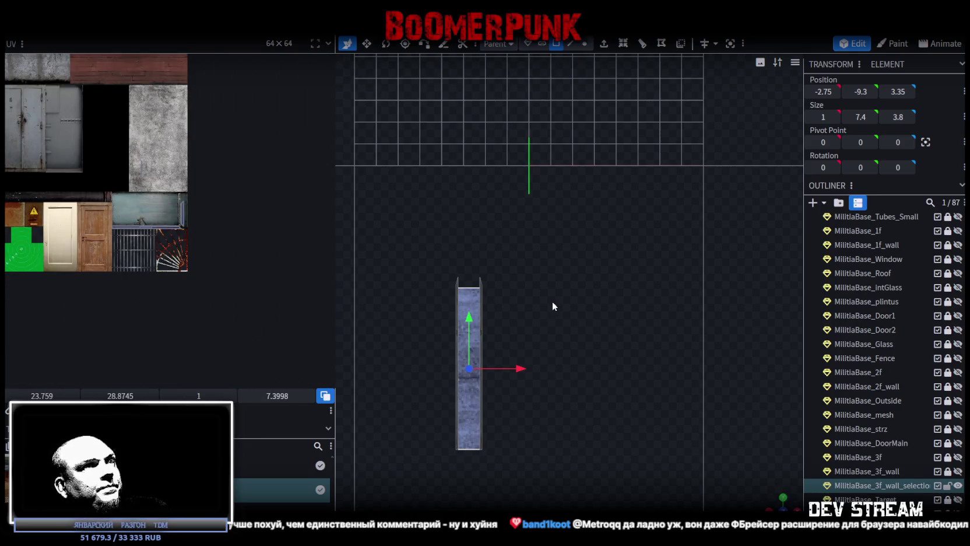
left_click(784, 500)
left_click(473, 286)
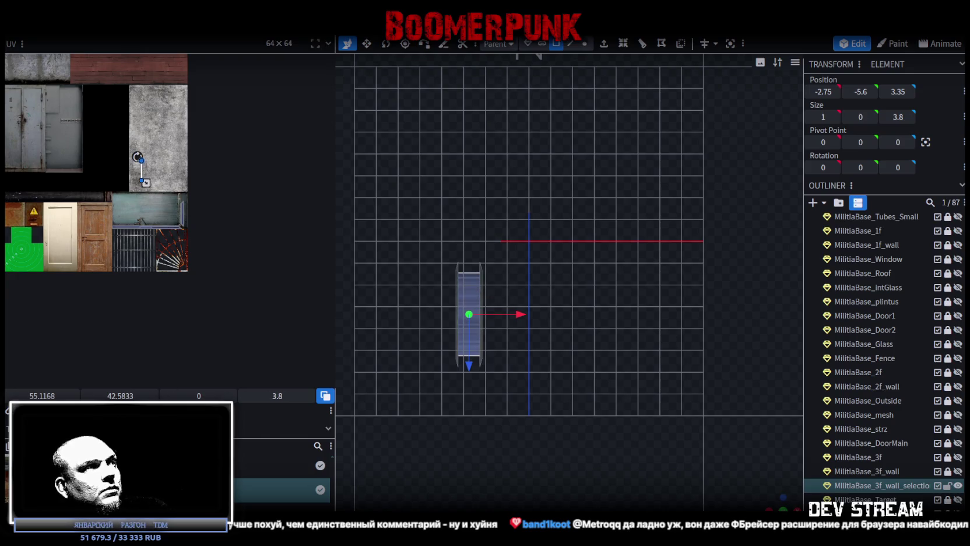
scroll(87, 274, "up", 5)
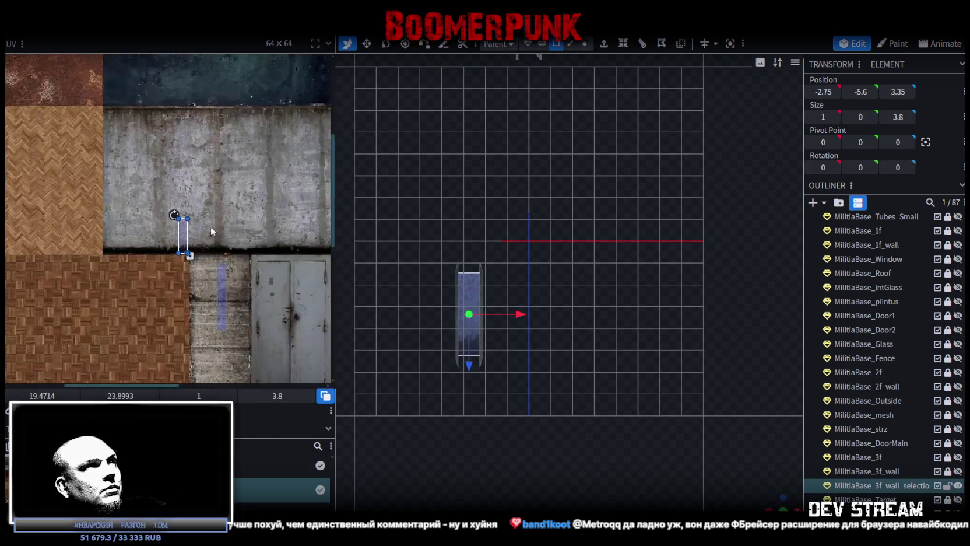
scroll(216, 230, "up", 2)
left_click(166, 233)
scroll(233, 292, "down", 3)
Move the face's UV onto the door texture area and rotate it a quarter turn
left_click_drag(127, 170, 130, 231)
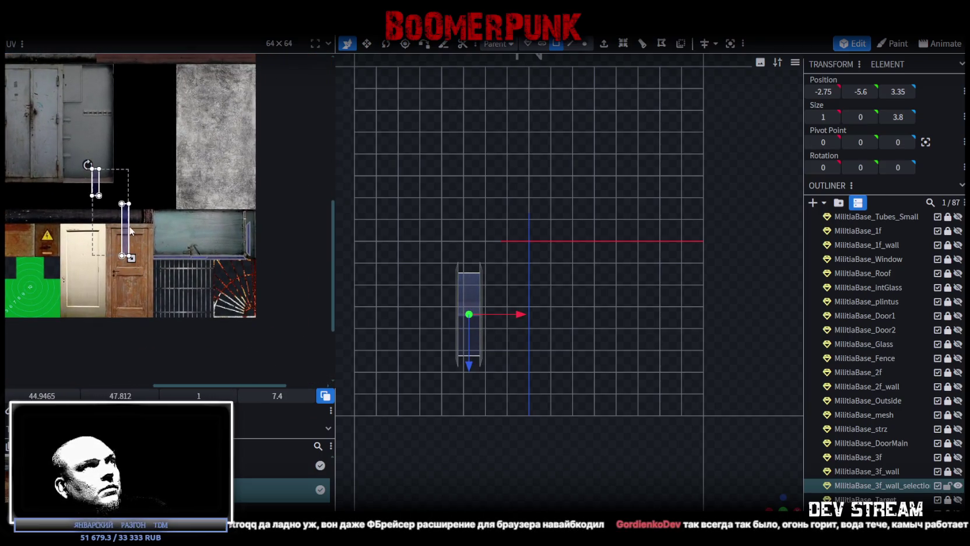
right_click(131, 231)
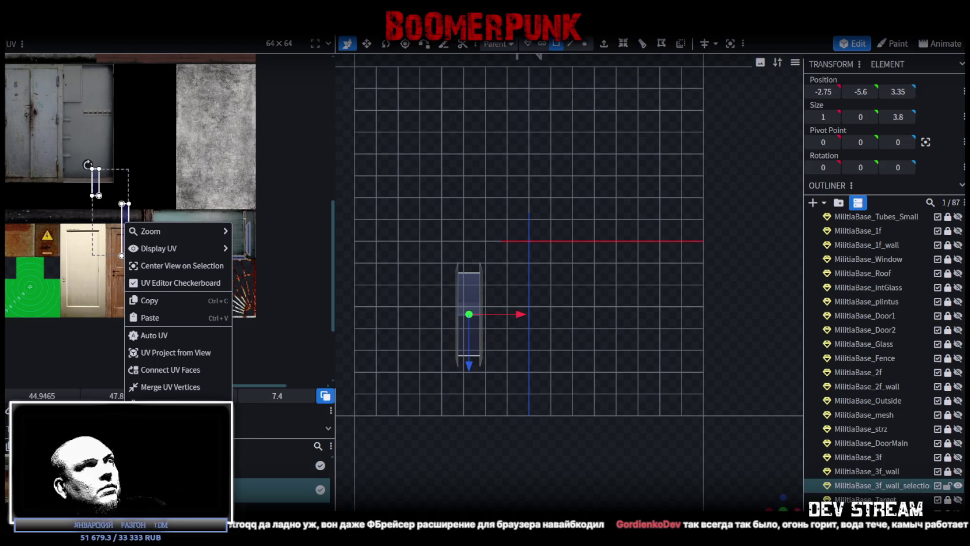
left_click(140, 175)
scroll(133, 174, "up", 5)
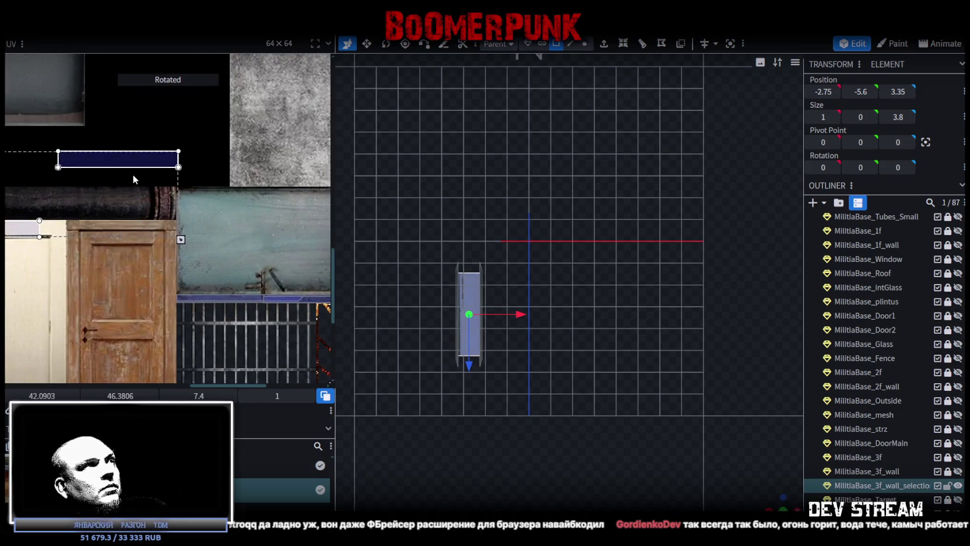
Position the rotated UV rectangle as a 7.4-wide strip on the teal panel texture
mouse_move(129, 172)
left_mouse_down()
mouse_move(123, 250)
mouse_move(185, 245)
left_mouse_up()
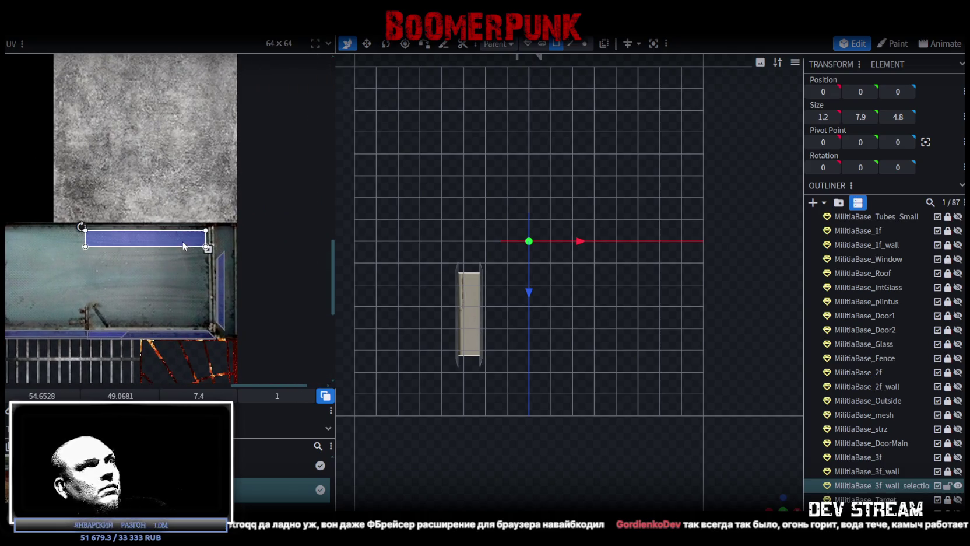
scroll(184, 245, "up", 3)
left_click_drag(184, 245, 176, 273)
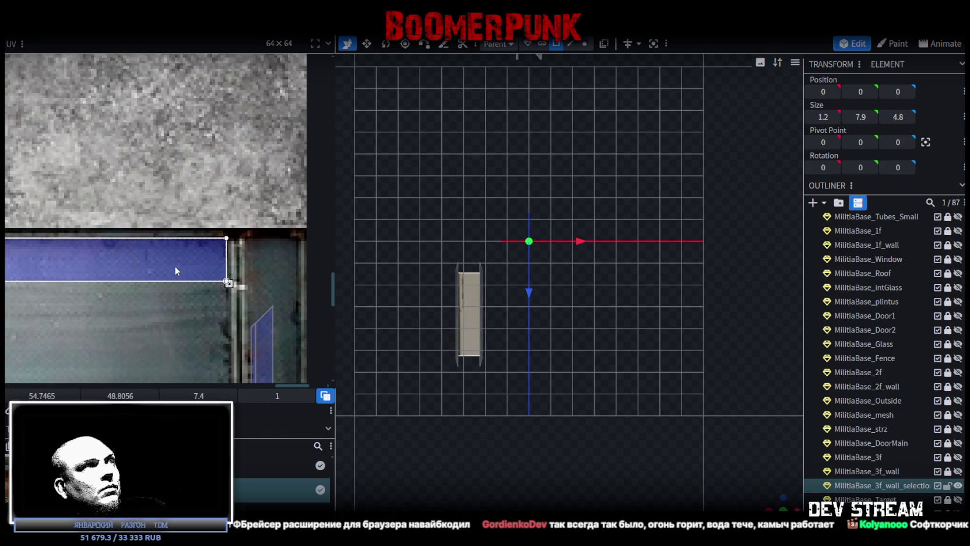
scroll(101, 334, "down", 2)
left_click_drag(174, 216, 170, 273)
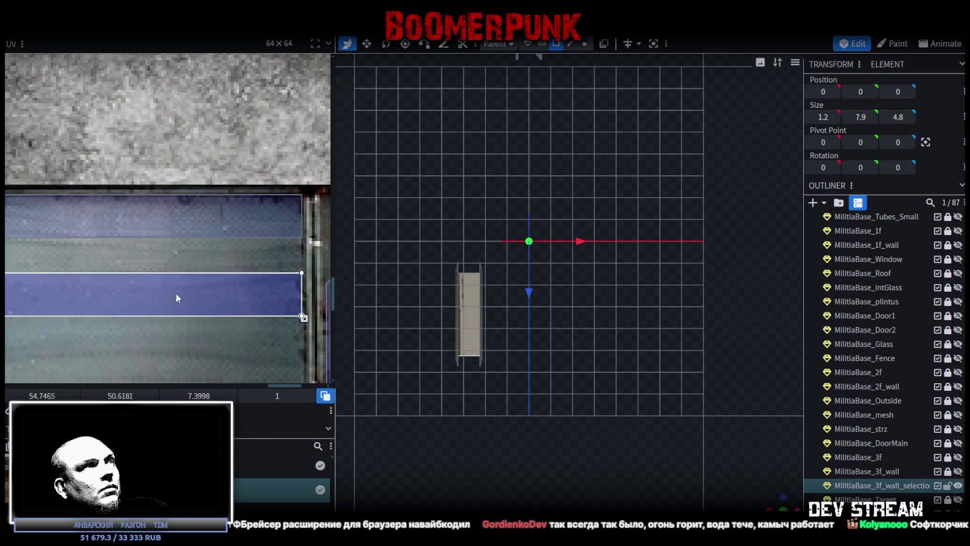
scroll(169, 271, "down", 2)
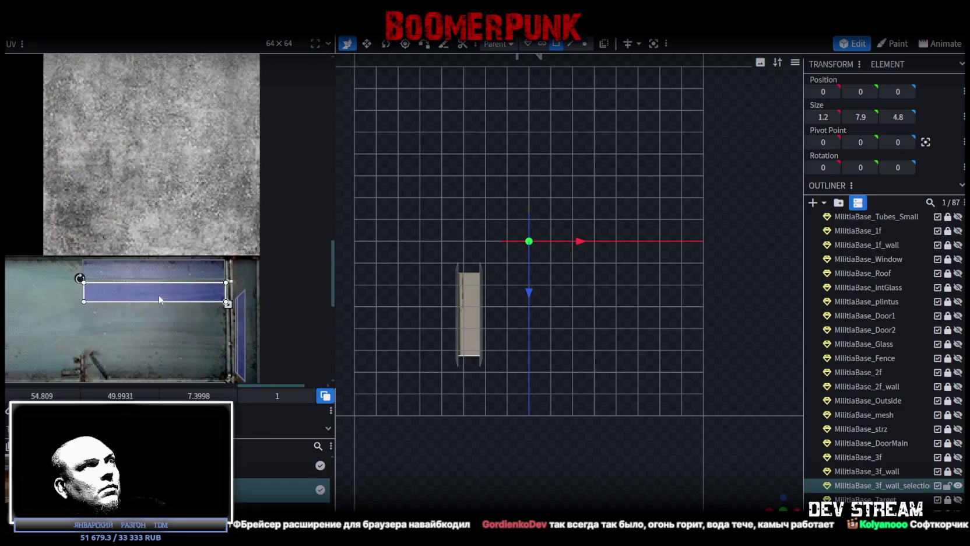
scroll(158, 296, "down", 1)
mouse_move(554, 327)
left_mouse_down()
mouse_move(602, 459)
mouse_move(561, 324)
mouse_move(511, 330)
mouse_move(528, 336)
mouse_move(448, 273)
left_mouse_up()
Rotate the top face's UV to vertical and place it on the panel's edge strip
left_click(447, 273)
scroll(129, 316, "down", 3)
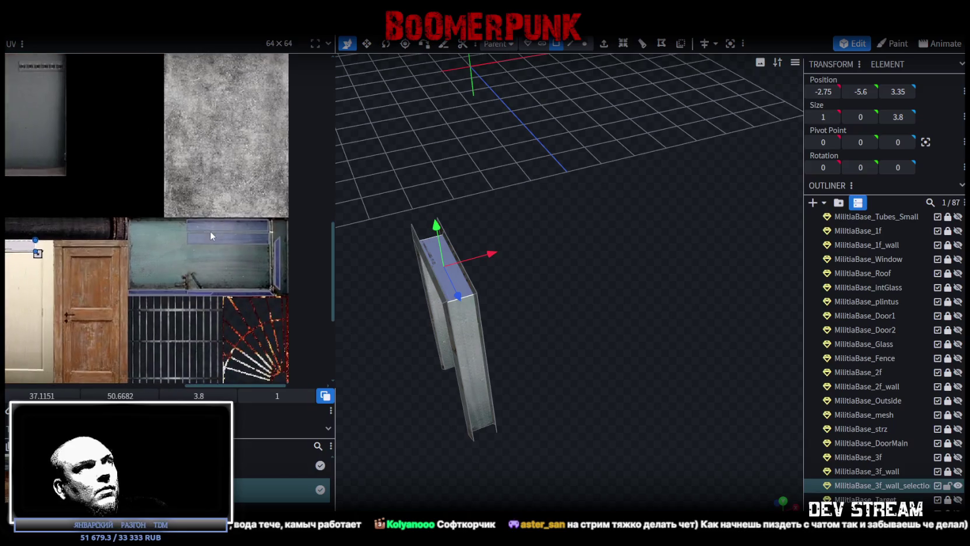
right_click(183, 260)
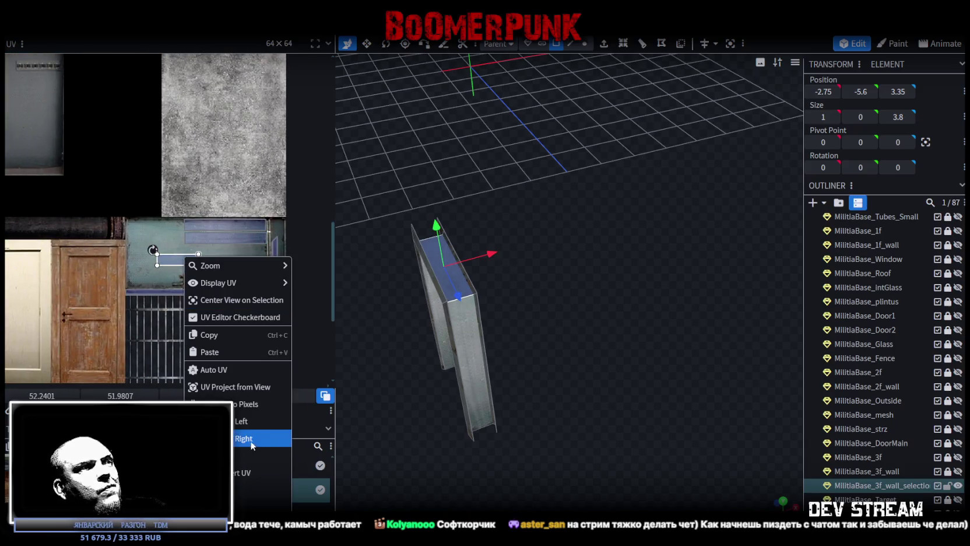
left_click(240, 416)
mouse_move(189, 263)
left_mouse_down()
mouse_move(285, 233)
mouse_move(286, 271)
left_mouse_up()
scroll(277, 235, "up", 4)
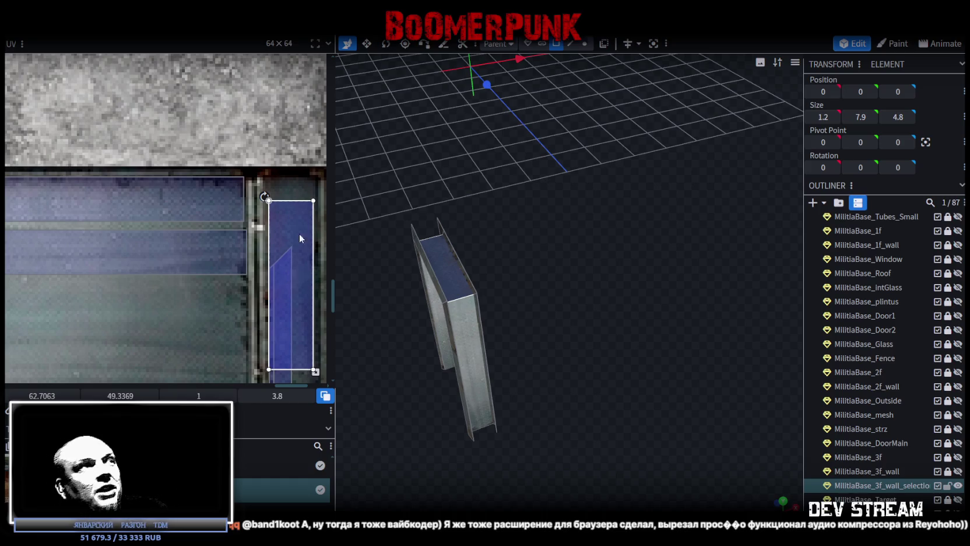
scroll(310, 194, "up", 3)
left_click_drag(277, 228, 275, 196)
scroll(275, 197, "down", 2)
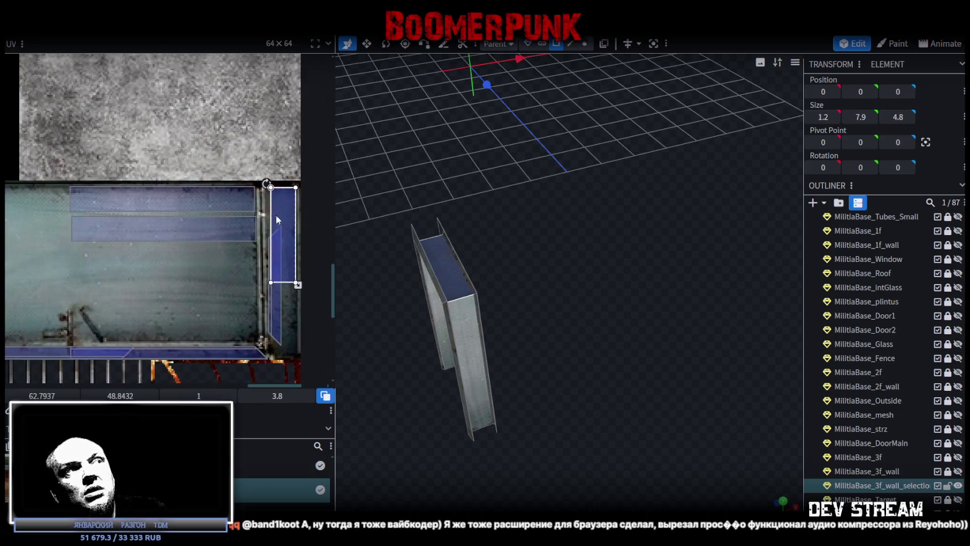
scroll(275, 210, "up", 1)
scroll(275, 194, "up", 2)
scroll(281, 231, "up", 2)
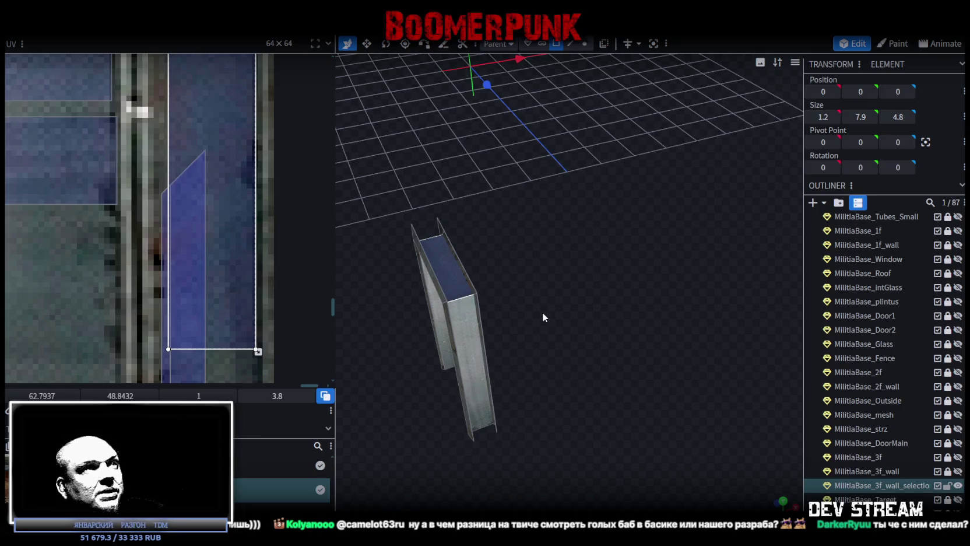
Select the right and left door posts in turn to check their panel-strip mapping
left_click_drag(542, 312, 644, 246)
scroll(642, 227, "up", 3)
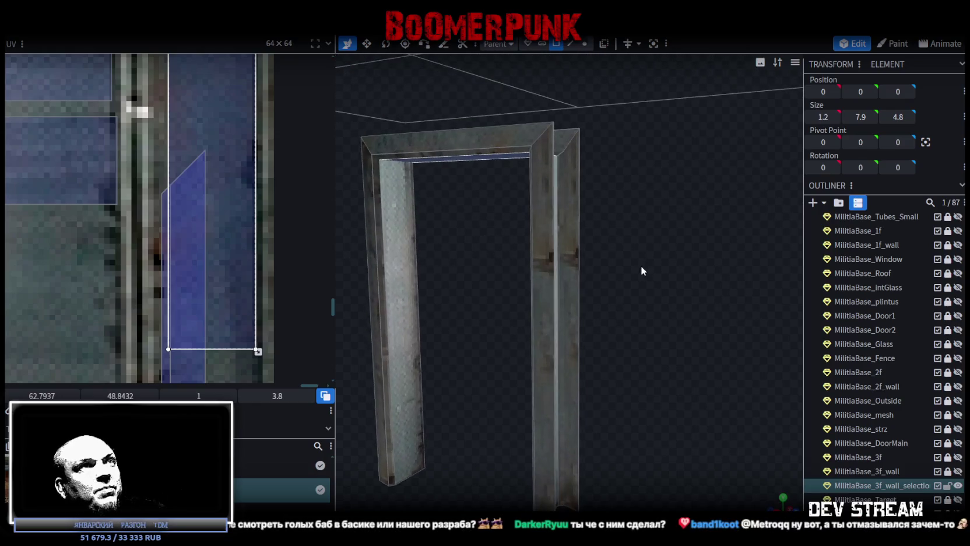
left_click(571, 232)
mouse_move(591, 230)
left_mouse_down()
mouse_move(487, 280)
mouse_move(592, 348)
mouse_move(560, 363)
mouse_move(542, 349)
left_mouse_up()
scroll(165, 279, "down", 3)
scroll(165, 278, "down", 3)
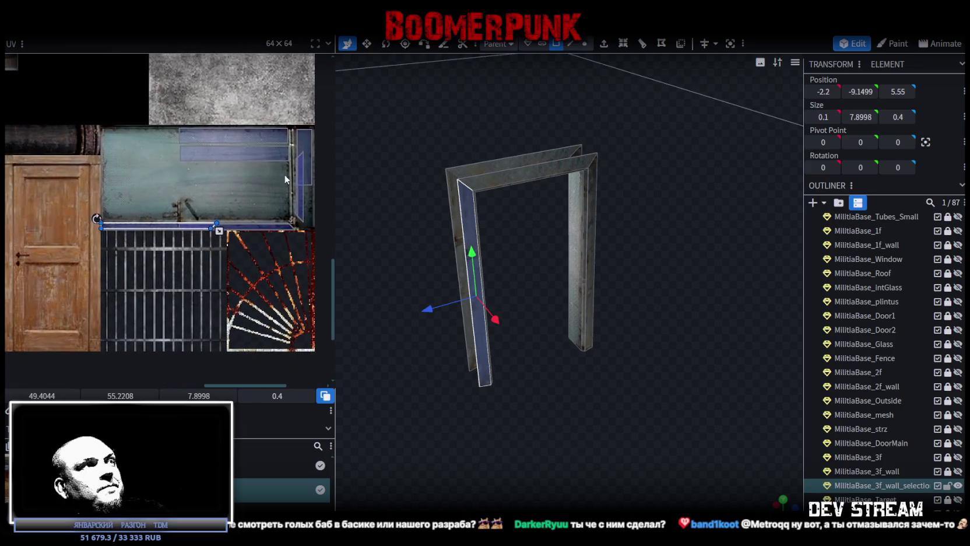
mouse_move(466, 362)
left_mouse_down()
mouse_move(516, 340)
mouse_move(602, 250)
left_mouse_up()
left_click(600, 239)
left_click_drag(588, 198, 486, 366)
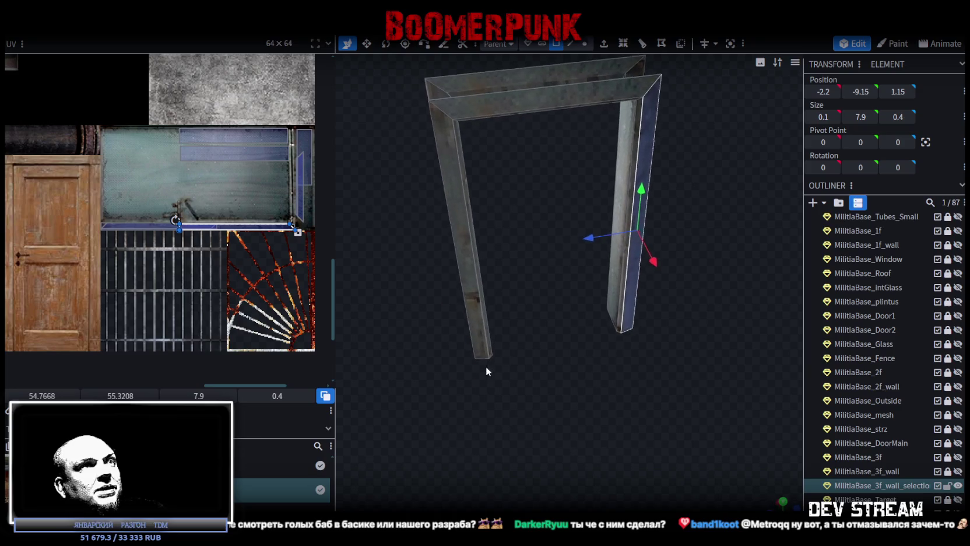
left_click(472, 217)
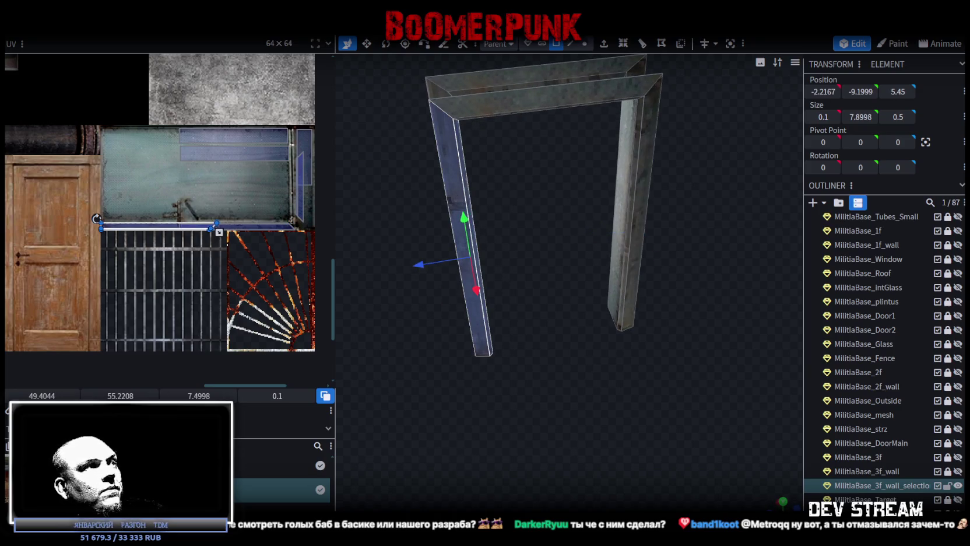
mouse_move(398, 347)
left_mouse_down()
mouse_move(590, 394)
mouse_move(606, 366)
left_mouse_up()
left_click(564, 400)
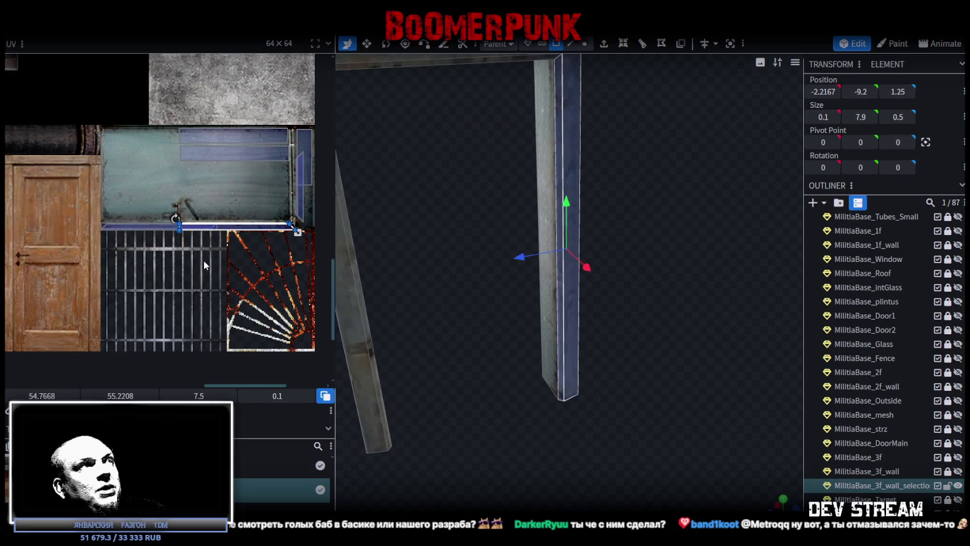
scroll(203, 265, "down", 2)
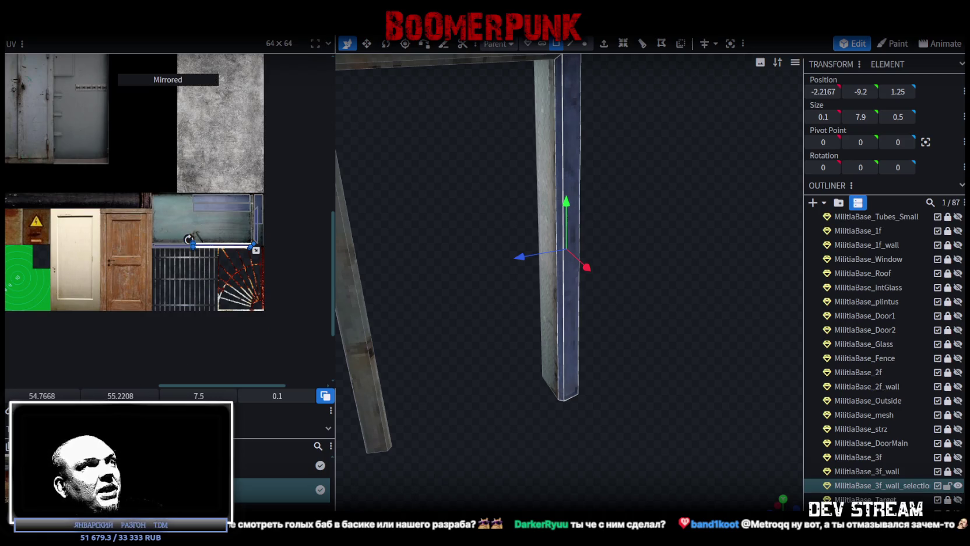
Mirror the UV mapping of the door frame's top beam
mouse_move(648, 362)
left_mouse_down()
mouse_move(665, 409)
mouse_move(638, 385)
mouse_move(667, 387)
mouse_move(664, 351)
mouse_move(527, 189)
left_mouse_up()
left_click(529, 208)
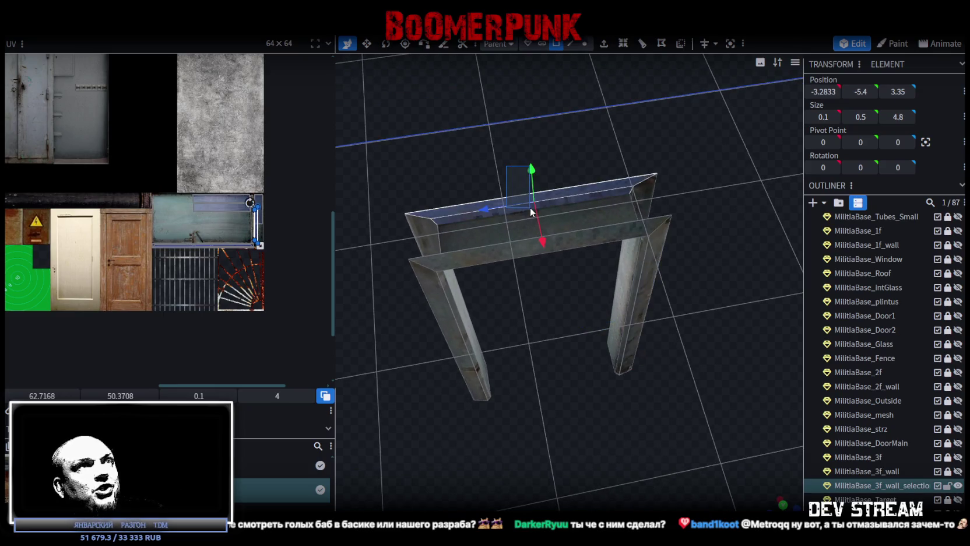
left_click(168, 94)
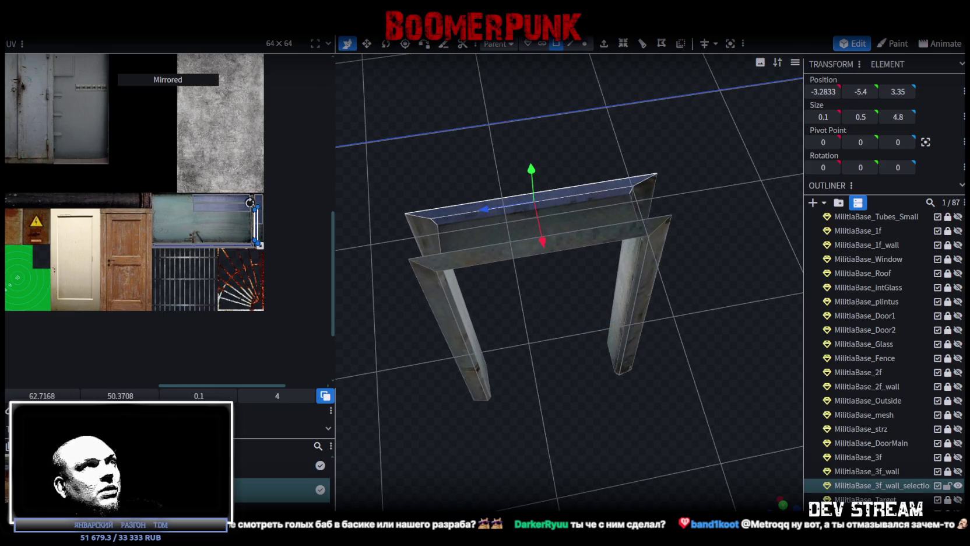
scroll(875, 350, "down", 3)
left_click(572, 424)
mouse_move(572, 424)
left_mouse_down()
mouse_move(778, 342)
mouse_move(704, 418)
mouse_move(558, 331)
mouse_move(647, 329)
mouse_move(649, 358)
mouse_move(654, 340)
left_mouse_up()
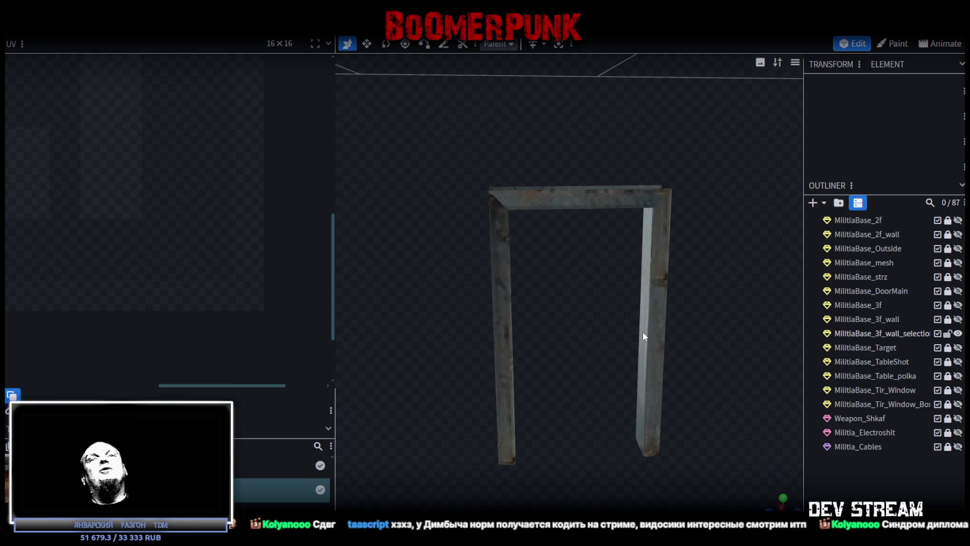
Nudge the frame's top-face UV island slightly up and right on the metal panel texture
mouse_move(508, 274)
middle_mouse_down()
mouse_move(596, 259)
mouse_move(627, 315)
mouse_move(693, 308)
mouse_move(678, 385)
mouse_move(617, 406)
mouse_move(708, 356)
mouse_move(687, 353)
mouse_move(568, 238)
middle_mouse_up()
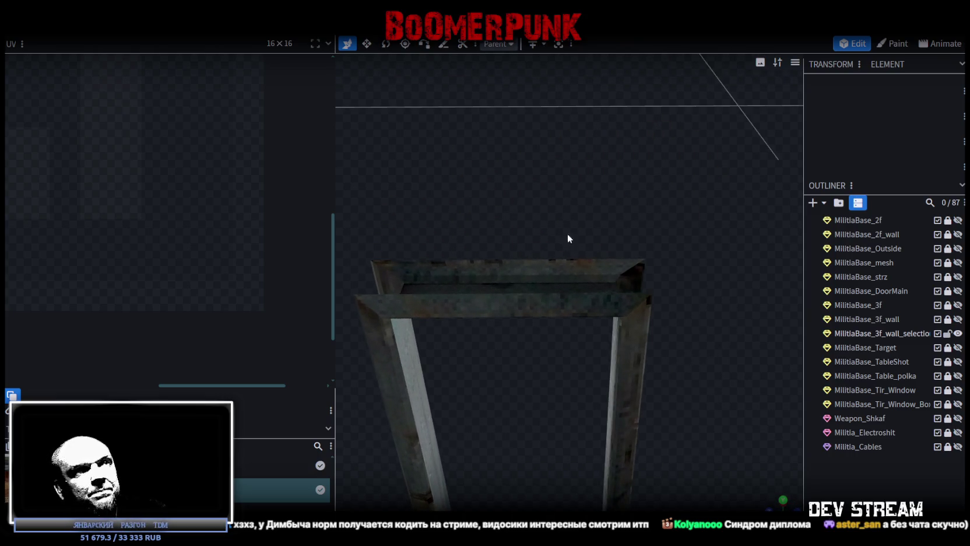
left_click_drag(566, 275, 571, 271)
left_click(557, 276)
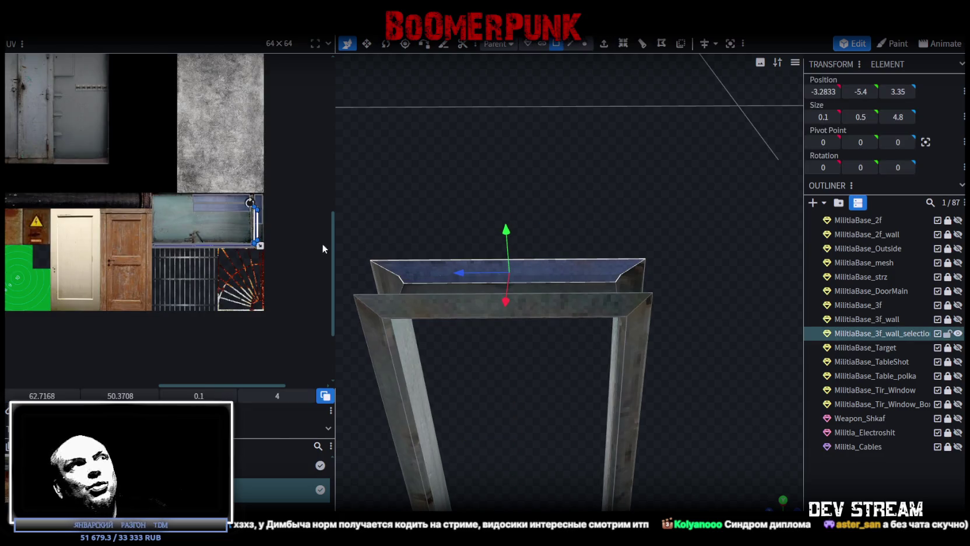
scroll(239, 214, "up", 2)
scroll(239, 214, "up", 2)
scroll(233, 227, "up", 2)
left_click_drag(229, 242, 240, 234)
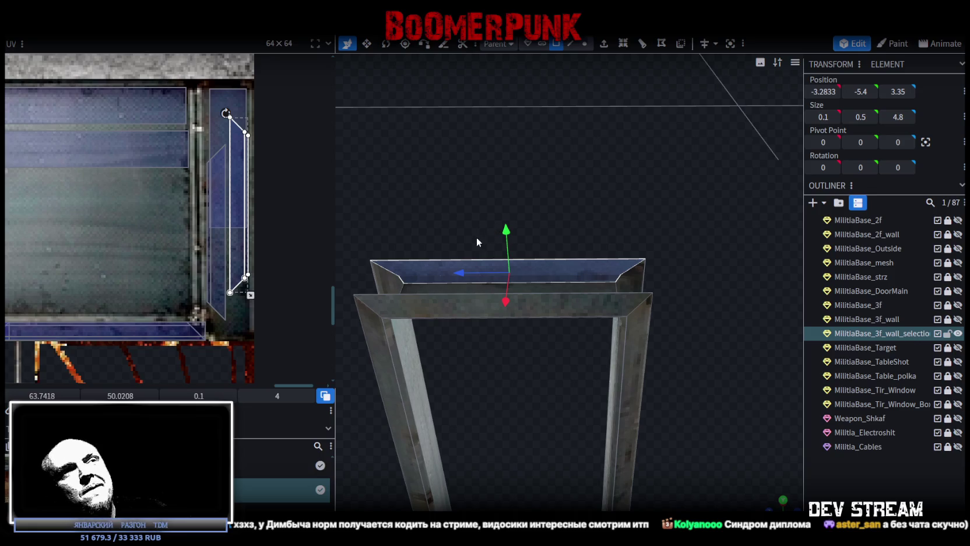
mouse_move(708, 236)
left_mouse_down()
mouse_move(450, 216)
mouse_move(439, 245)
mouse_move(364, 255)
mouse_move(442, 235)
mouse_move(383, 340)
mouse_move(446, 383)
mouse_move(498, 371)
mouse_move(692, 370)
mouse_move(651, 395)
mouse_move(510, 358)
mouse_move(593, 429)
mouse_move(650, 411)
mouse_move(658, 385)
mouse_move(648, 386)
mouse_move(652, 396)
left_mouse_up()
left_click(536, 264)
In Edge mode, select the inner edges of both the right and left pillars
mouse_move(553, 365)
left_mouse_down()
mouse_move(659, 390)
mouse_move(444, 332)
mouse_move(422, 382)
mouse_move(275, 222)
left_mouse_up()
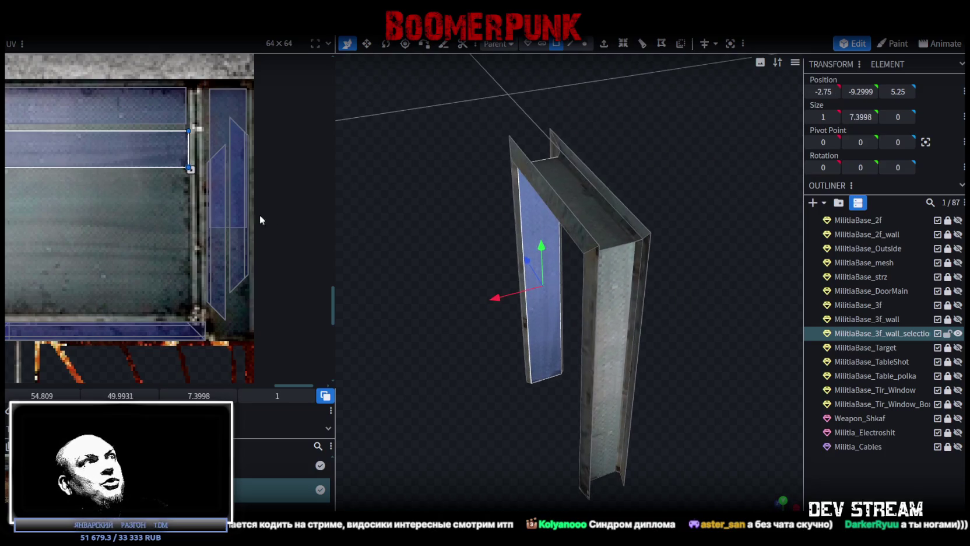
scroll(242, 205, "down", 3)
scroll(243, 205, "up", 2)
scroll(174, 146, "up", 2)
scroll(260, 200, "up", 2)
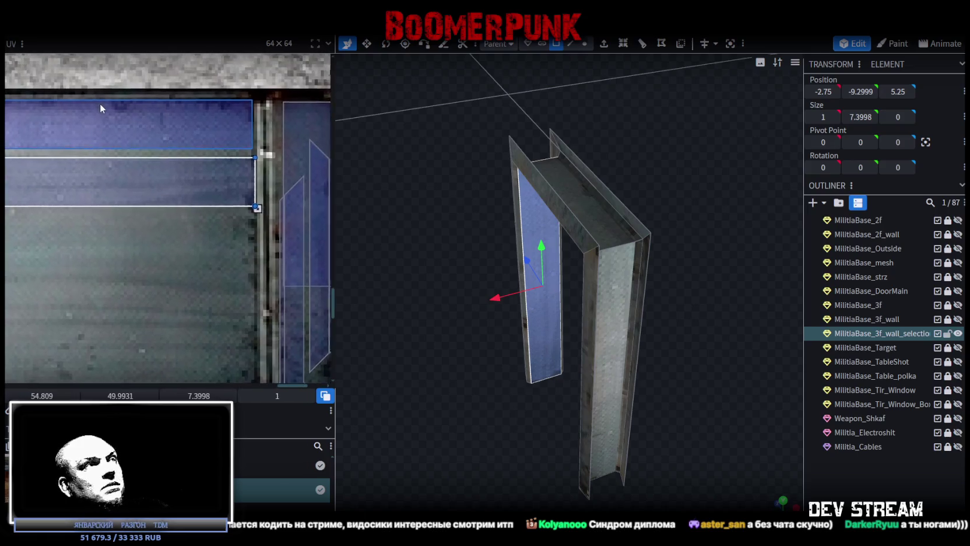
scroll(250, 164, "up", 2)
scroll(206, 225, "up", 1)
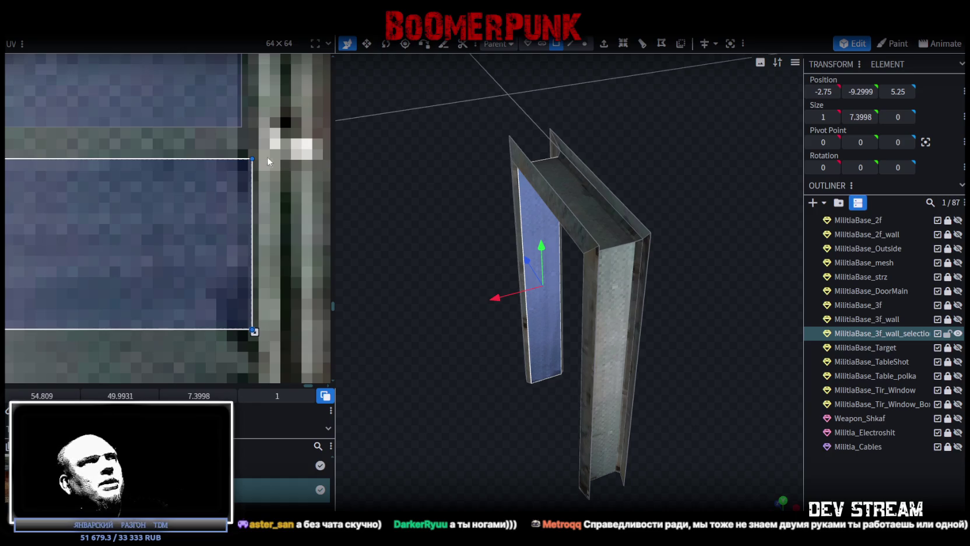
scroll(280, 162, "down", 2)
scroll(182, 172, "down", 2)
mouse_move(444, 381)
left_mouse_down()
mouse_move(471, 418)
mouse_move(707, 395)
mouse_move(732, 461)
left_mouse_up()
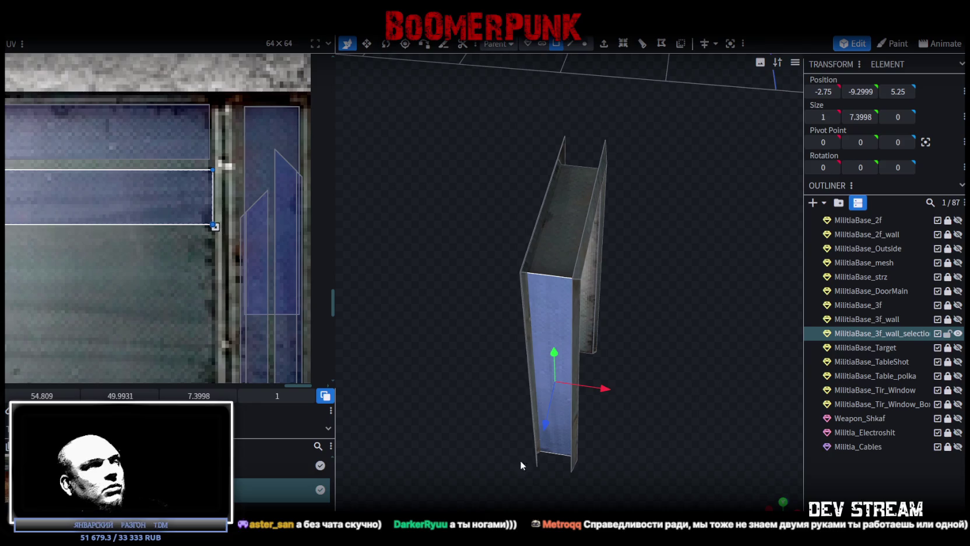
scroll(215, 226, "down", 3)
mouse_move(488, 266)
left_mouse_down()
mouse_move(570, 126)
mouse_move(513, 230)
mouse_move(565, 245)
mouse_move(537, 262)
mouse_move(583, 273)
mouse_move(351, 212)
mouse_move(551, 298)
mouse_move(678, 204)
mouse_move(712, 272)
mouse_move(638, 245)
mouse_move(655, 281)
mouse_move(687, 255)
mouse_move(639, 271)
mouse_move(688, 254)
left_mouse_up()
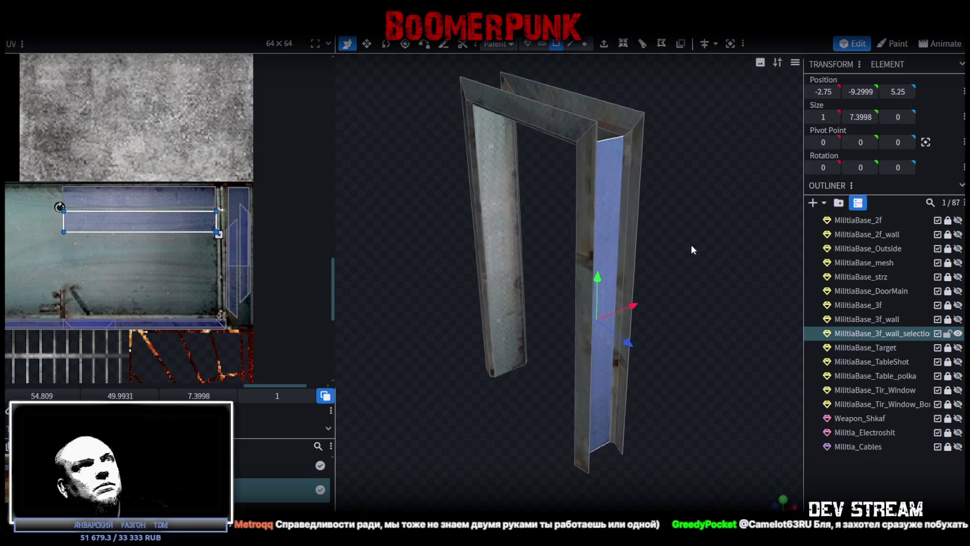
left_click(570, 45)
left_click_drag(713, 181, 618, 264)
left_click(636, 215)
mouse_move(636, 215)
left_mouse_down()
mouse_move(507, 337)
mouse_move(505, 324)
left_mouse_up()
left_click(502, 325, "shift")
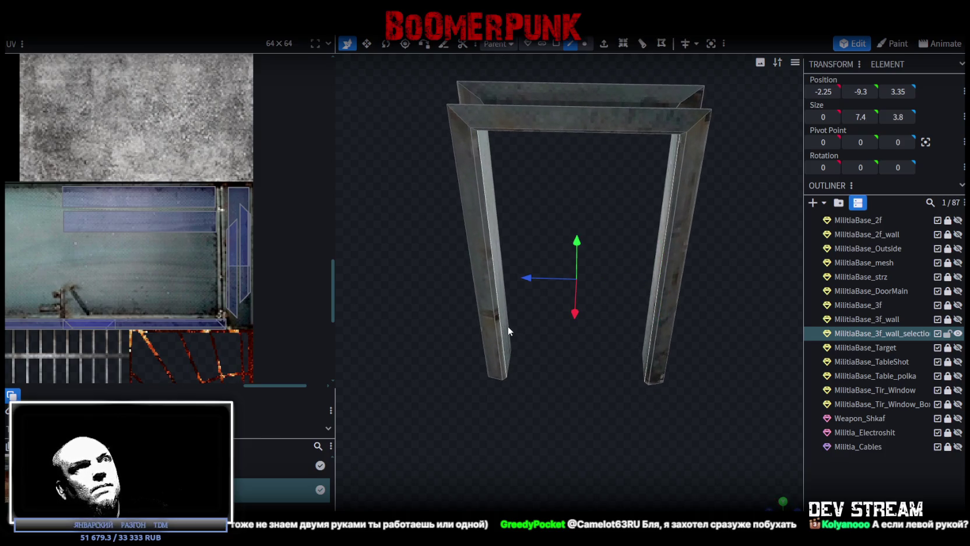
Create a face between the two edges to fill the door opening
key("f")
mouse_move(527, 399)
left_mouse_down()
mouse_move(593, 396)
mouse_move(633, 345)
mouse_move(571, 371)
left_mouse_up()
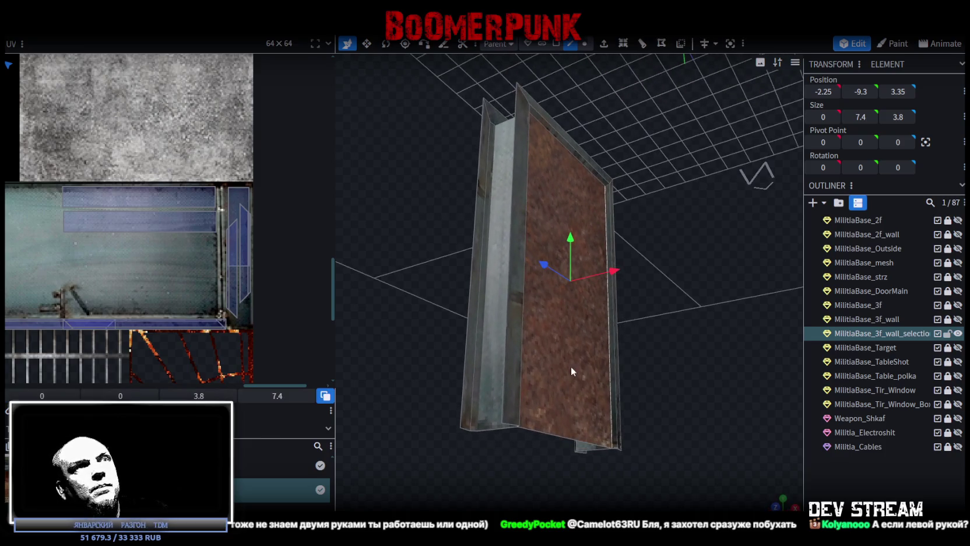
left_click(558, 45)
right_click(548, 341)
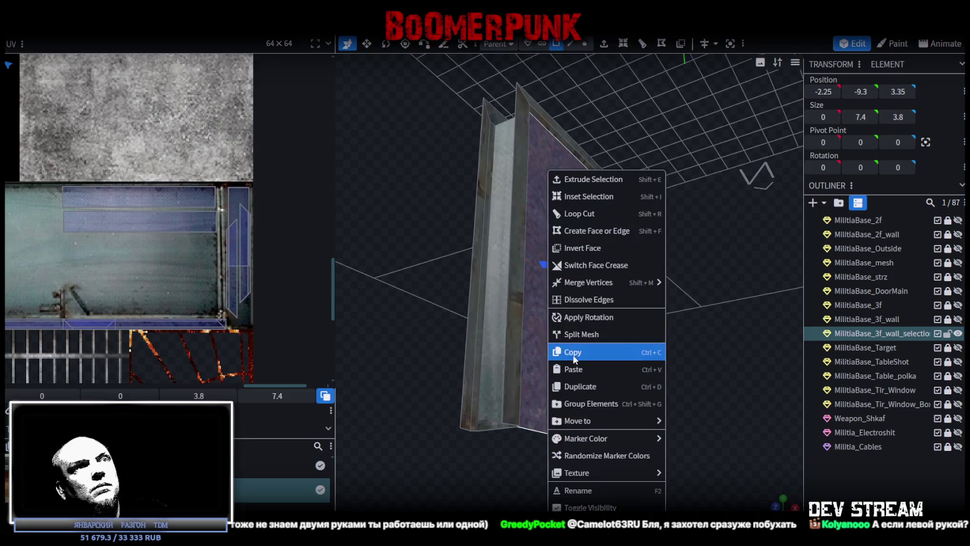
Split the door face into its own mesh named MilitiaBase_DoorMetal
left_click(594, 334)
double_click(882, 347)
left_click(882, 347)
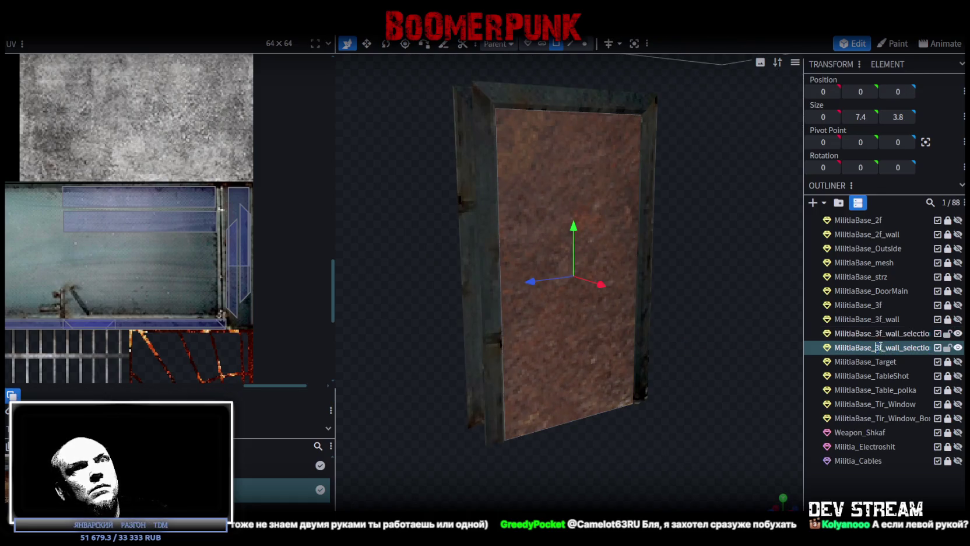
key("shift+End")
type("DoorMeta")
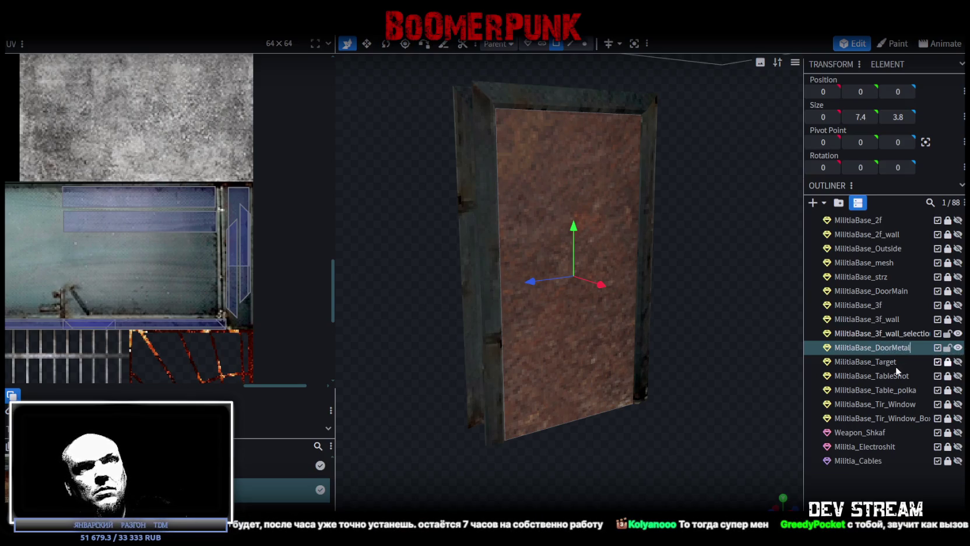
key("Return")
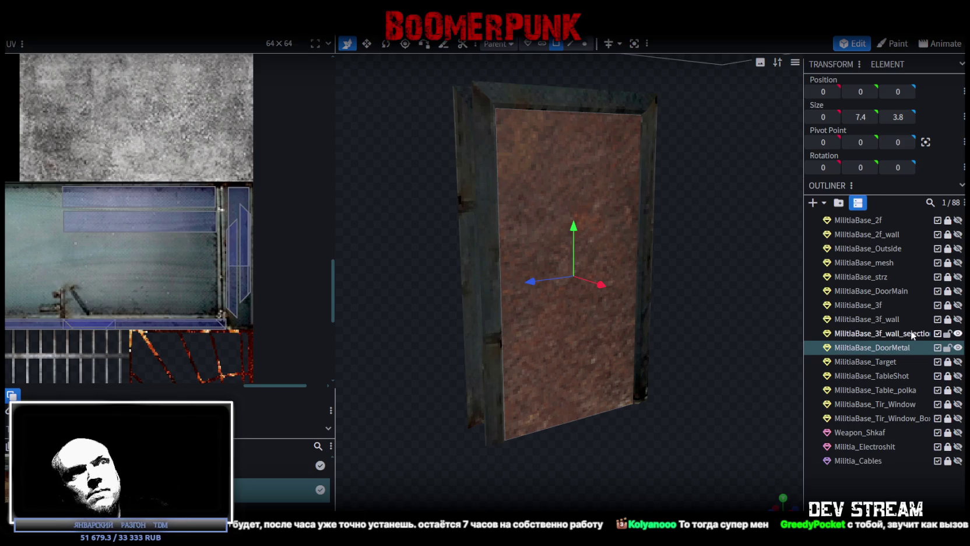
Rename the frame to MilitiaBase_MetalGate and the door to MilitiaBase_MetalDoor
double_click(891, 331)
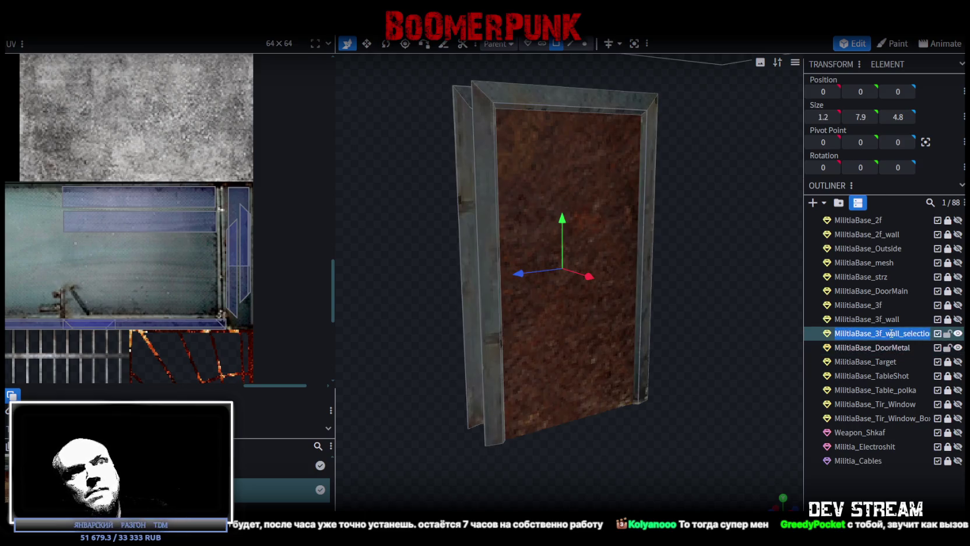
left_click_drag(872, 333, 952, 332)
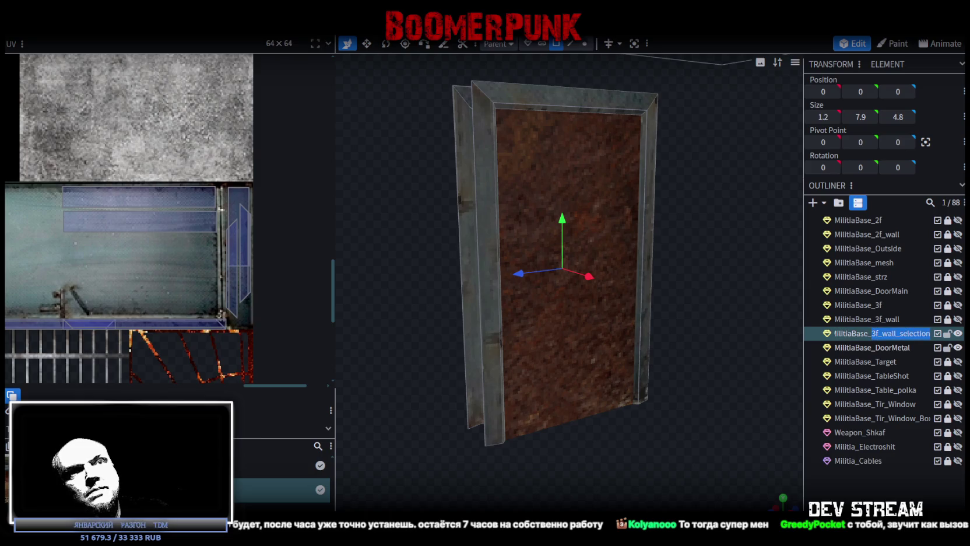
type("DoorMetal")
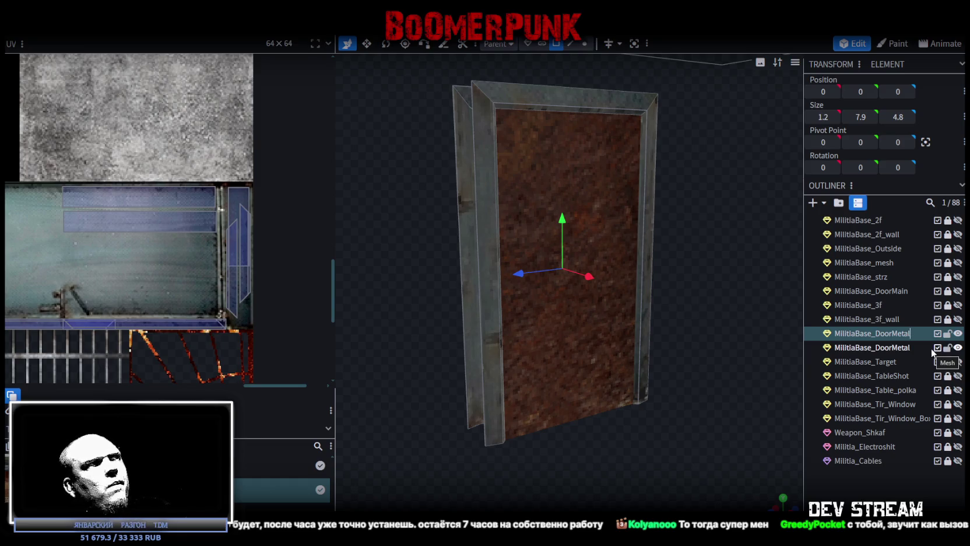
type("Gate")
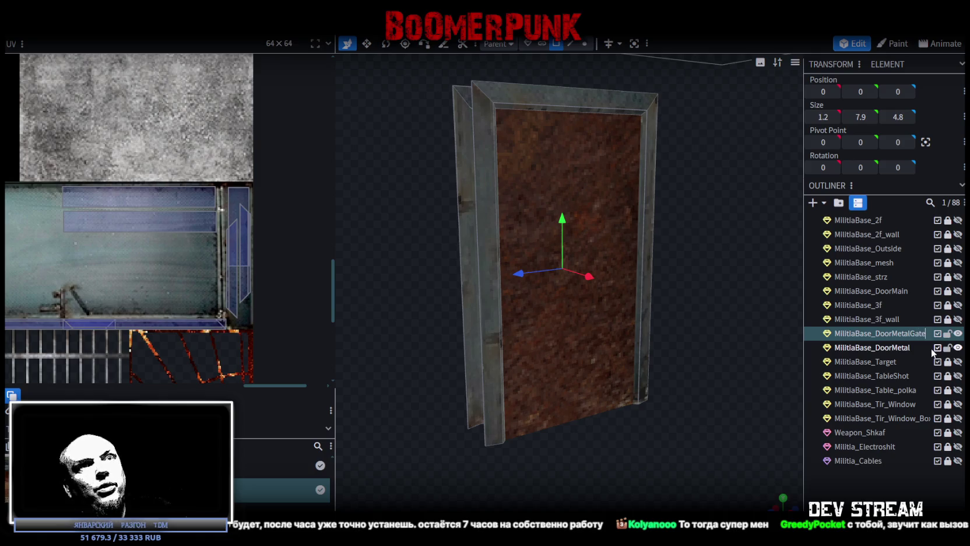
double_click(892, 334)
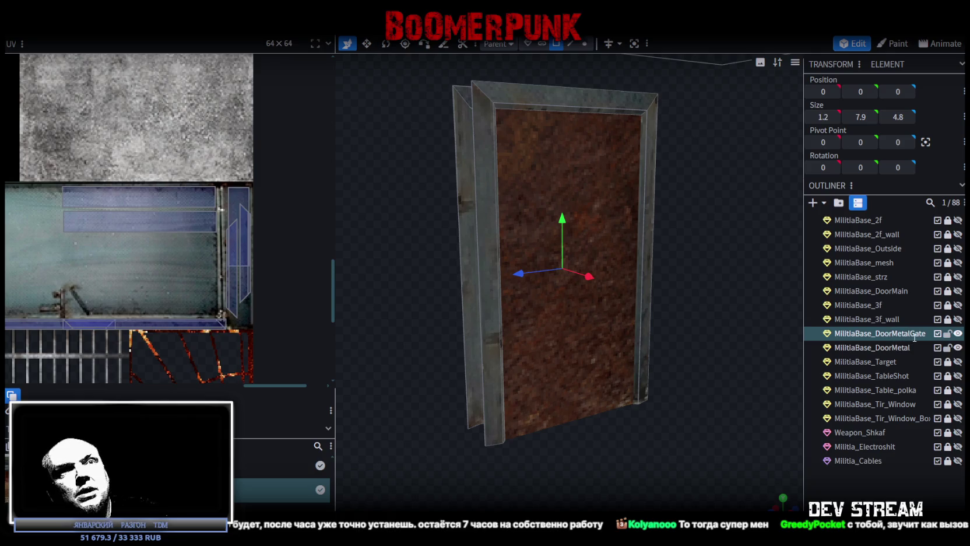
key("BackSpace")
key("BackSpace")
type("_")
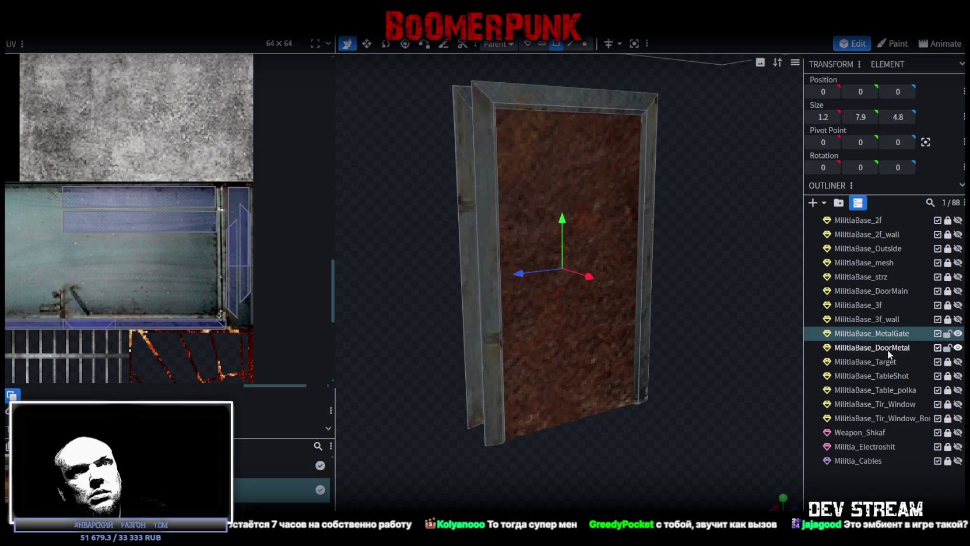
left_click(888, 348)
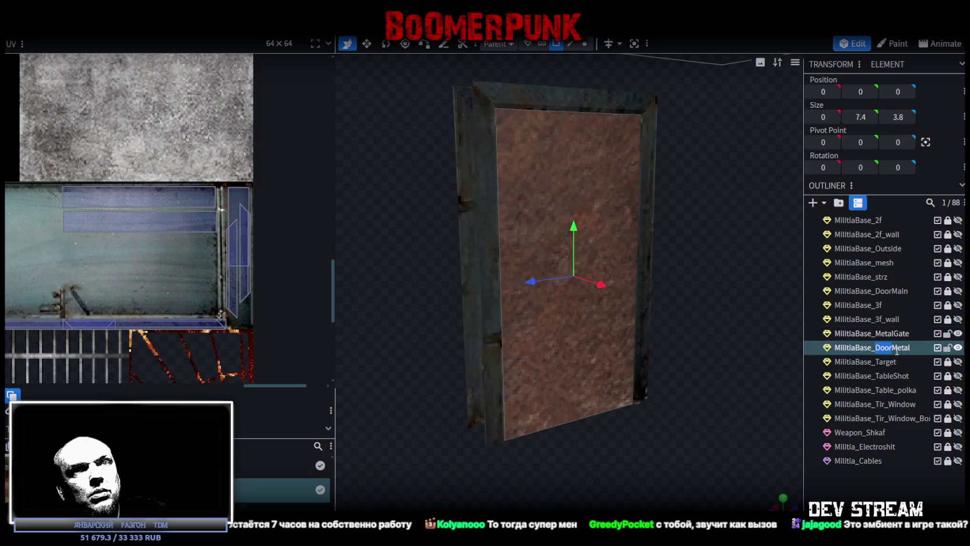
type("Door")
key("Return")
Select the door plane's face and hide the MetalGate frame
left_click_drag(686, 438, 629, 453)
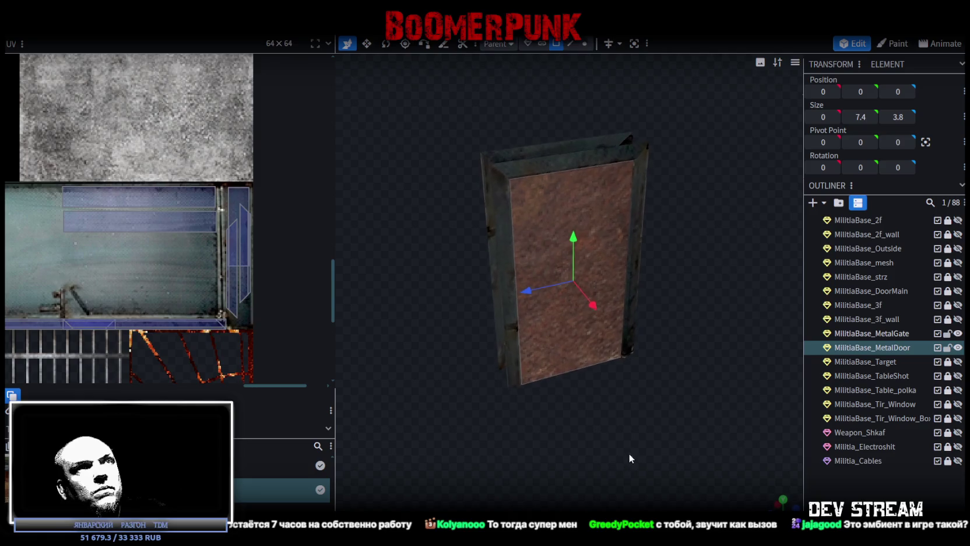
left_click(573, 360)
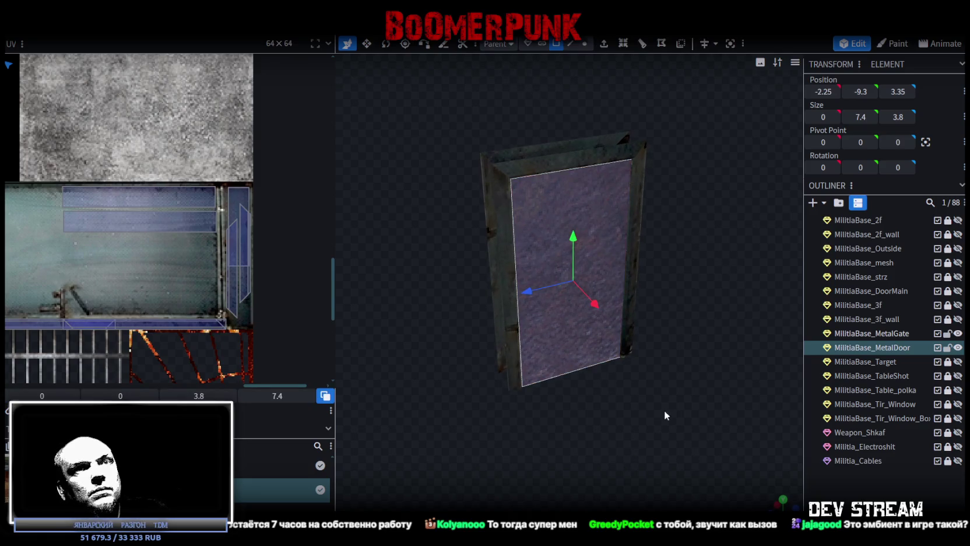
left_click(958, 333)
Extrude the door face into a 0.5-deep slab in solid shading
key("z")
key("z")
key("z")
key("z")
left_click_drag(669, 300, 746, 301)
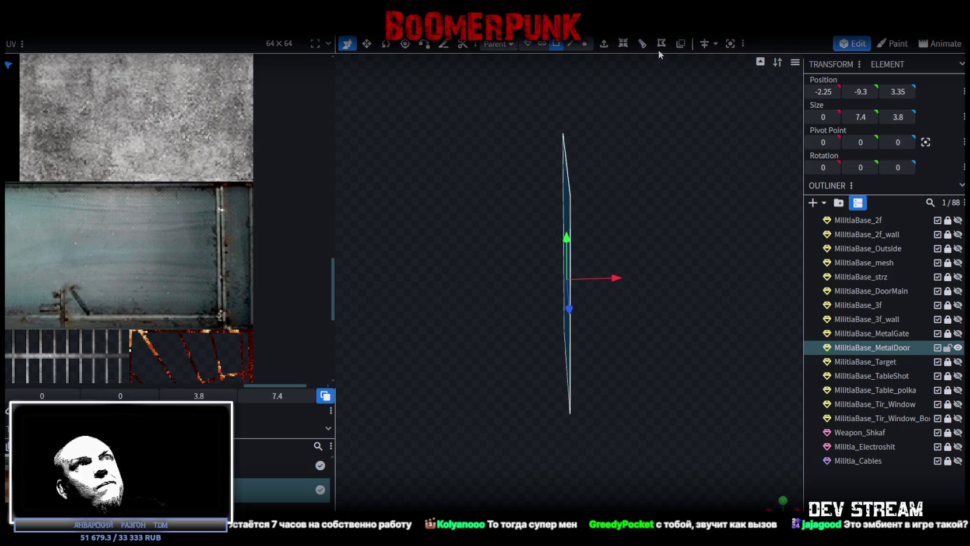
left_click(604, 43)
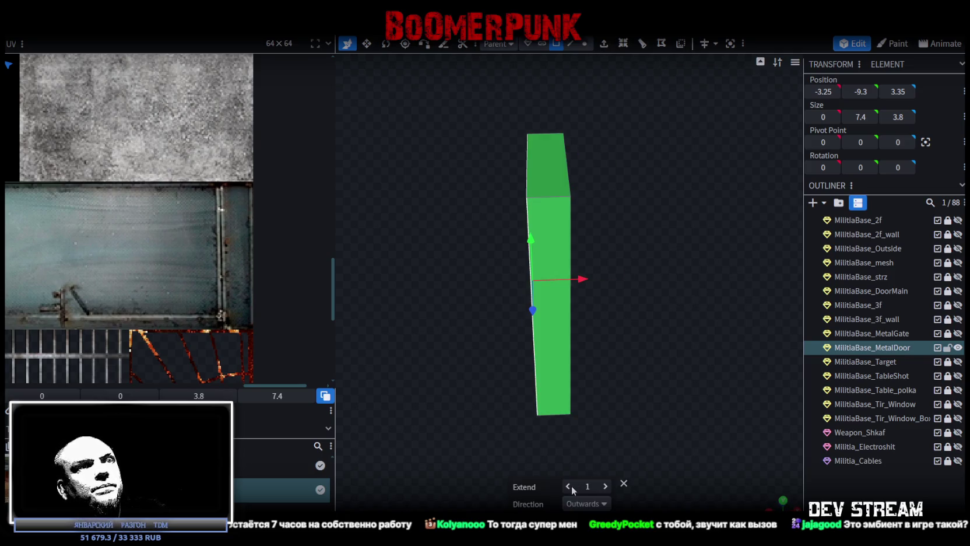
left_click(568, 485)
left_click_drag(583, 397, 625, 285)
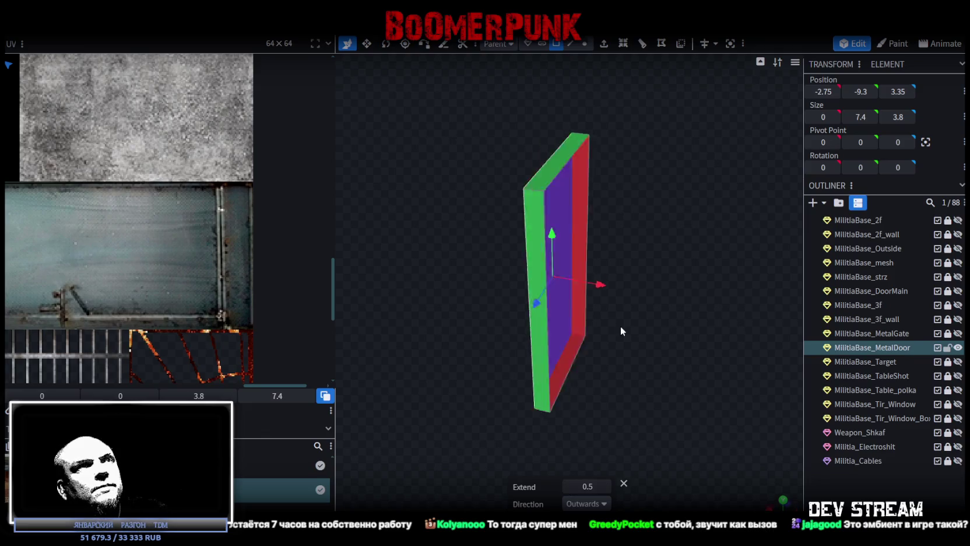
Select the door's left and right edges, then its front face
left_click(573, 44)
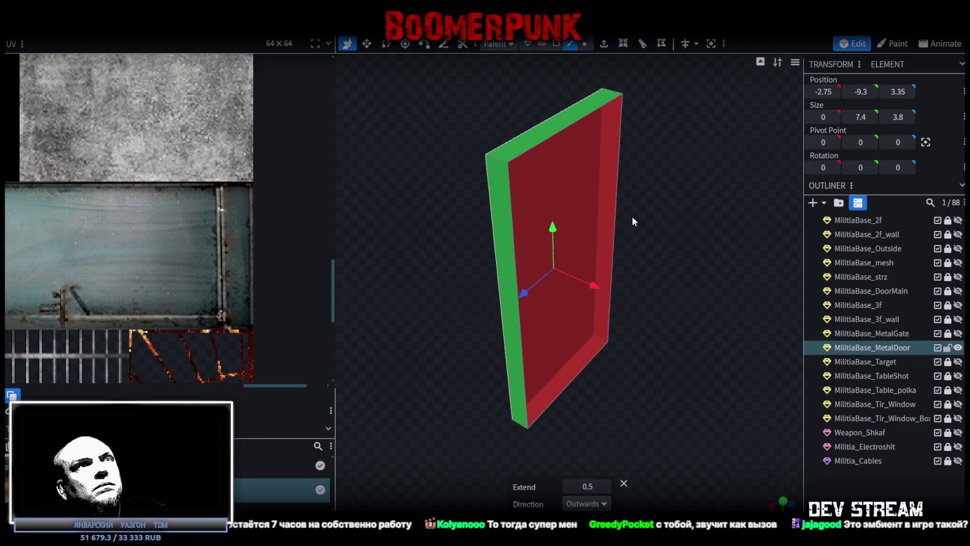
left_click(616, 200)
left_click(511, 310, "shift")
mouse_move(522, 296)
left_mouse_down()
mouse_move(593, 363)
mouse_move(625, 279)
left_mouse_up()
left_click(558, 46)
mouse_move(543, 216)
left_mouse_down()
mouse_move(594, 156)
mouse_move(527, 191)
left_mouse_up()
scroll(151, 207, "down", 2)
scroll(151, 206, "down", 3)
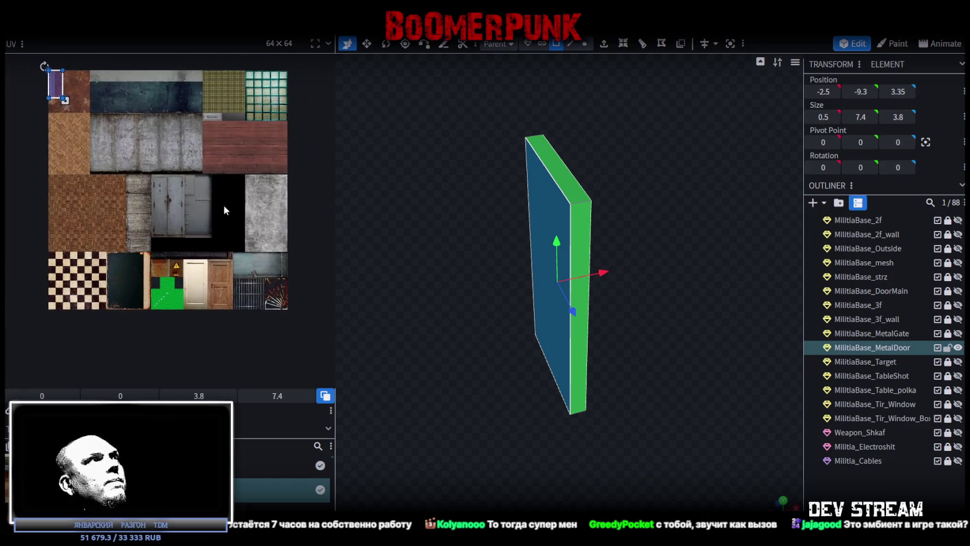
Map the front face's UV onto the metal panel, rotated horizontal and enlarged to fit
mouse_move(62, 88)
left_mouse_down()
mouse_move(252, 236)
mouse_move(267, 274)
mouse_move(175, 211)
mouse_move(184, 231)
left_mouse_up()
scroll(265, 271, "up", 3)
right_click(231, 244)
left_click(254, 438)
scroll(175, 211, "up", 2)
scroll(159, 226, "up", 2)
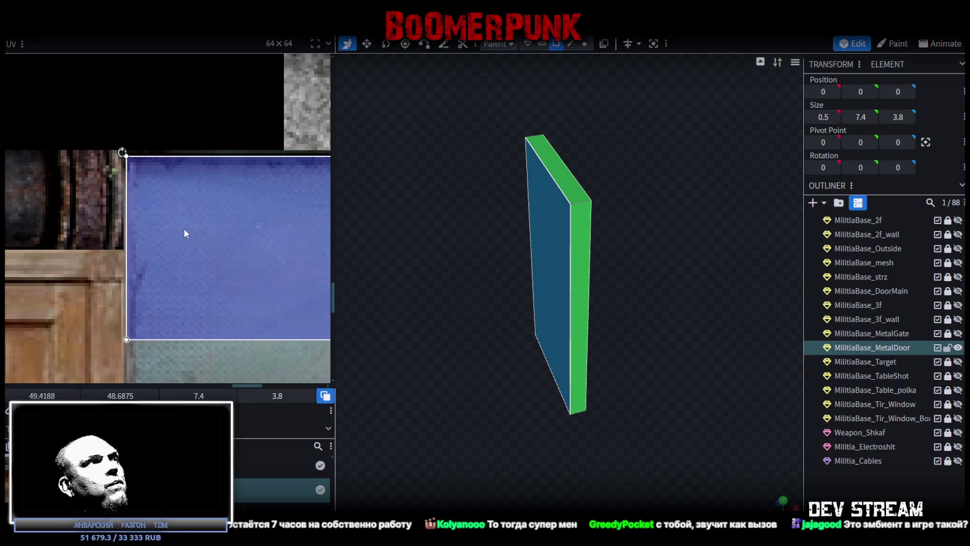
scroll(195, 243, "down", 2)
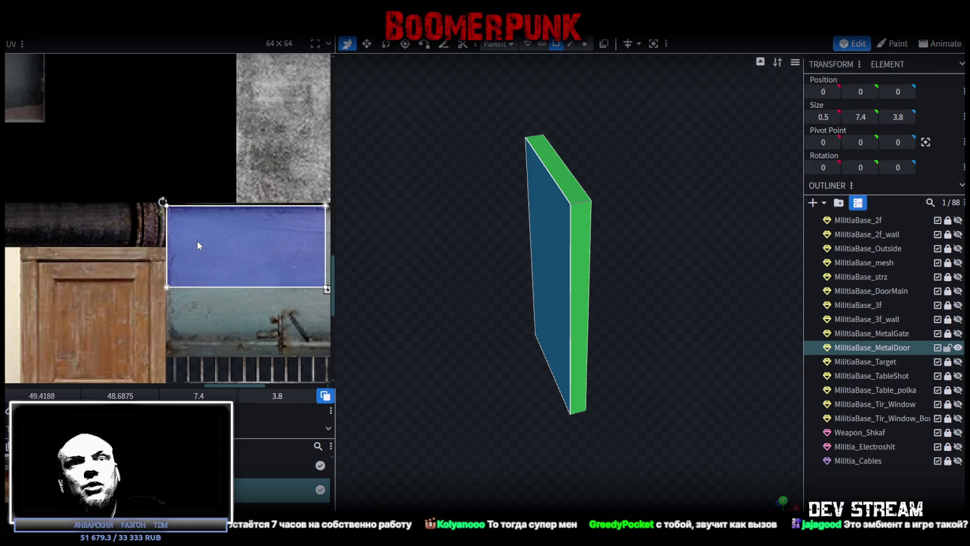
scroll(263, 306, "down", 2)
scroll(165, 287, "down", 2)
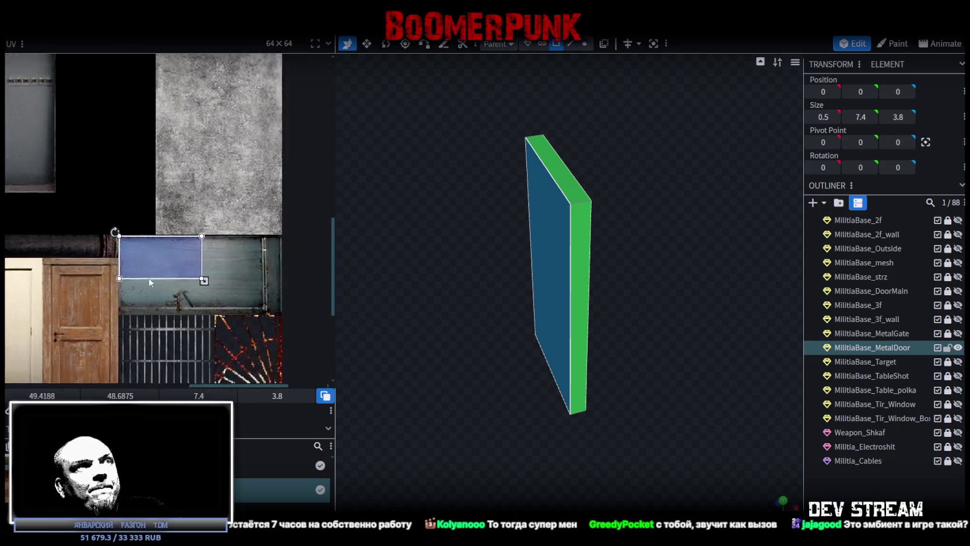
scroll(184, 269, "up", 3)
left_click_drag(172, 264, 299, 323)
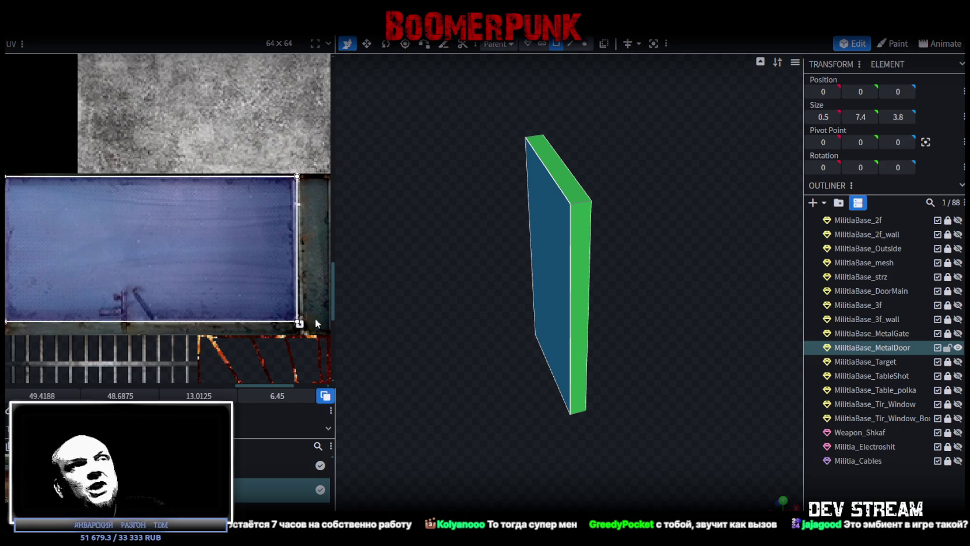
Inspect the textured door from new angles and select the door slab
mouse_move(423, 406)
left_mouse_down()
mouse_move(520, 402)
mouse_move(354, 448)
mouse_move(468, 453)
mouse_move(588, 414)
left_mouse_up()
left_click(551, 319)
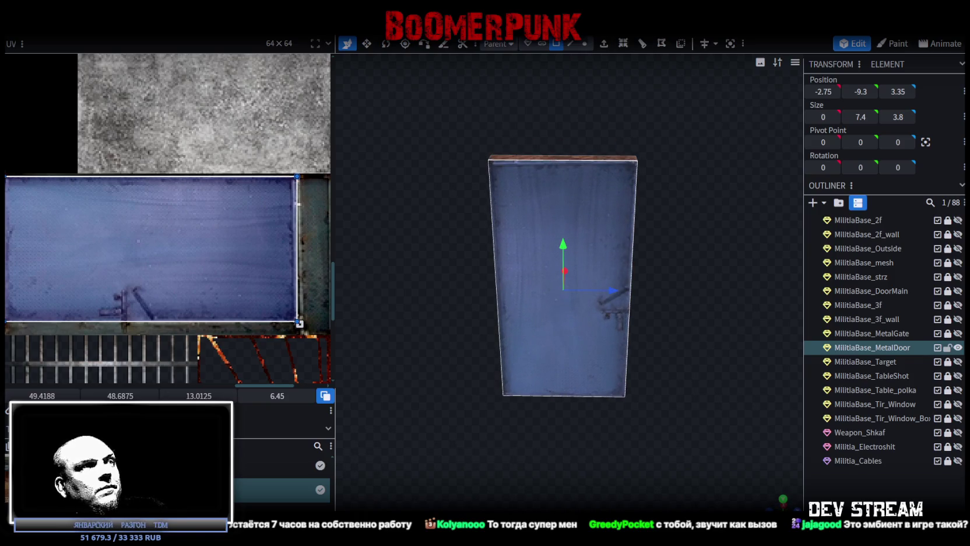
mouse_move(538, 434)
left_mouse_down()
mouse_move(677, 426)
mouse_move(474, 421)
mouse_move(556, 448)
mouse_move(684, 430)
left_mouse_up()
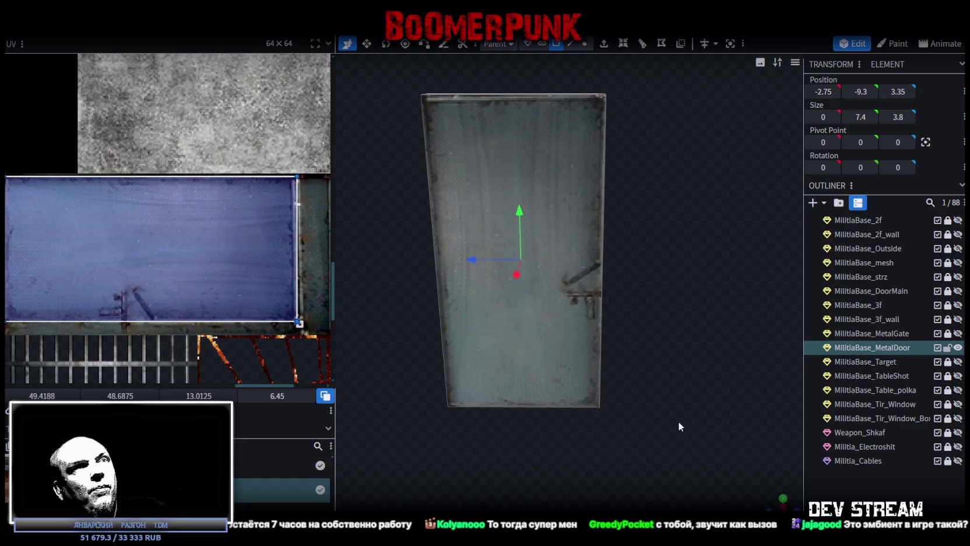
left_click(548, 338)
Unhide the MilitiaBase_MetalGate frame and the MilitiaBase_3f_wall walls
left_click_drag(676, 355, 583, 362)
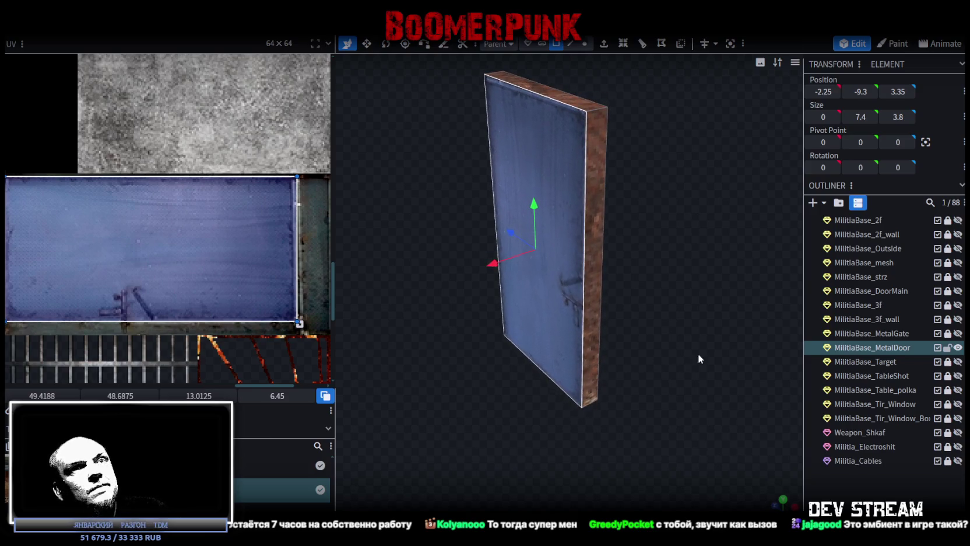
left_click(959, 333)
mouse_move(716, 358)
left_mouse_down()
mouse_move(705, 347)
mouse_move(767, 359)
left_mouse_up()
left_click(958, 319)
left_click_drag(661, 392, 688, 430)
scroll(714, 413, "up", 2)
scroll(770, 411, "up", 2)
mouse_move(769, 412)
left_mouse_down()
mouse_move(577, 388)
mouse_move(797, 374)
left_mouse_up()
Try shrinking the door front face's UV height, then undo the change
left_click(588, 331)
scroll(76, 254, "down", 2)
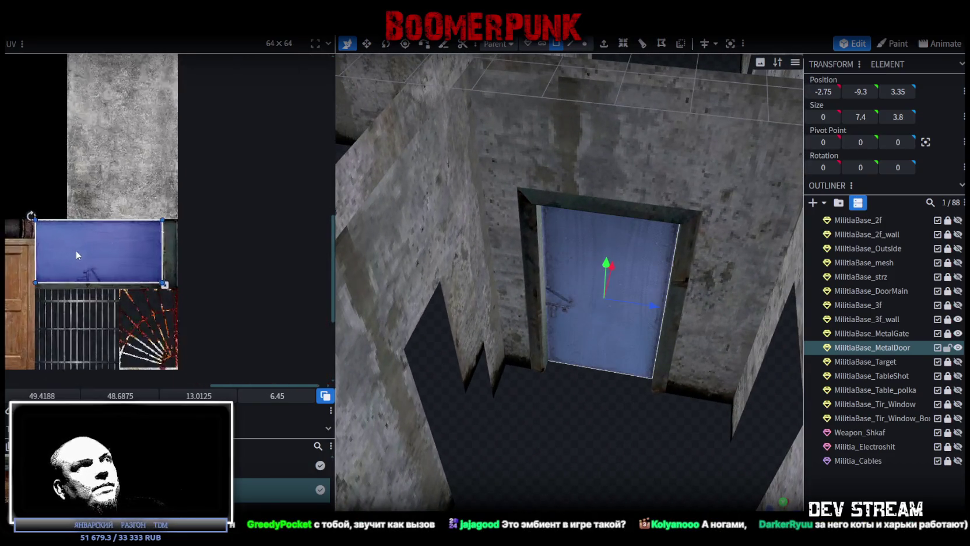
scroll(76, 255, "up", 2)
left_click_drag(235, 303, 237, 278)
left_click_drag(236, 278, 235, 277)
mouse_move(366, 343)
left_mouse_down()
mouse_move(634, 398)
mouse_move(621, 406)
mouse_move(614, 397)
mouse_move(643, 425)
mouse_move(644, 405)
mouse_move(448, 428)
mouse_move(349, 467)
mouse_move(533, 446)
mouse_move(553, 414)
mouse_move(568, 318)
left_mouse_up()
key("ctrl+z")
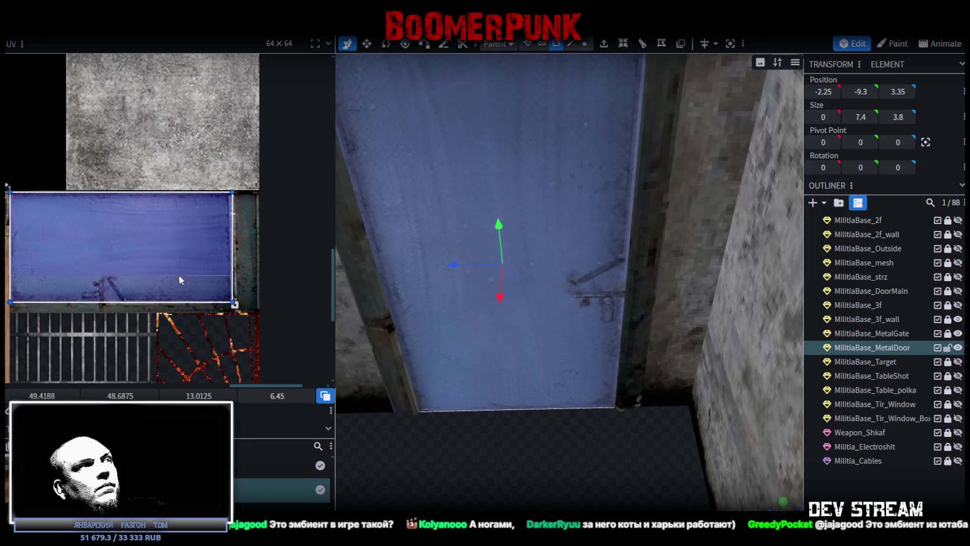
scroll(178, 274, "down", 2)
mouse_move(544, 453)
left_mouse_down()
mouse_move(602, 406)
mouse_move(583, 413)
left_mouse_up()
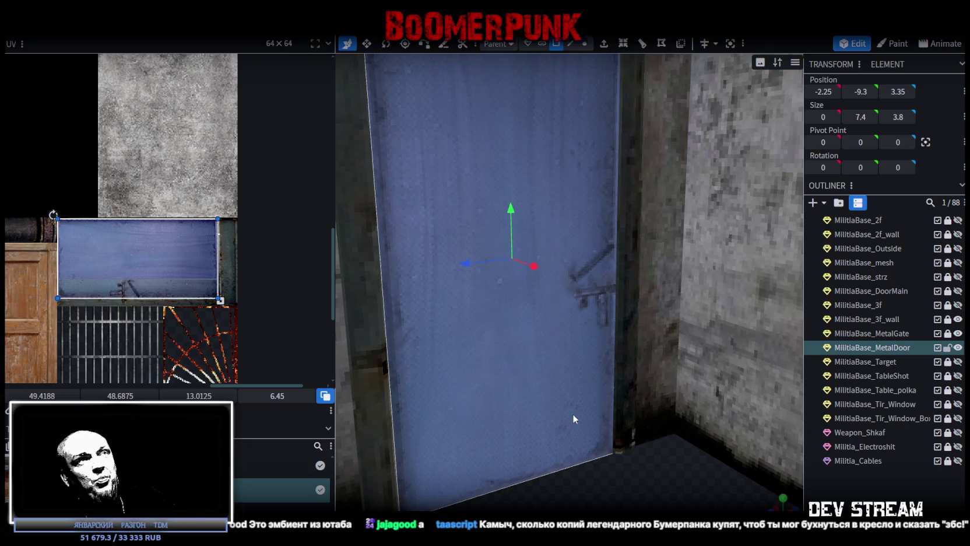
Select the metal door slab from an overhead view of the walls
left_click(571, 43)
scroll(533, 432, "up", 3)
scroll(552, 469, "down", 5)
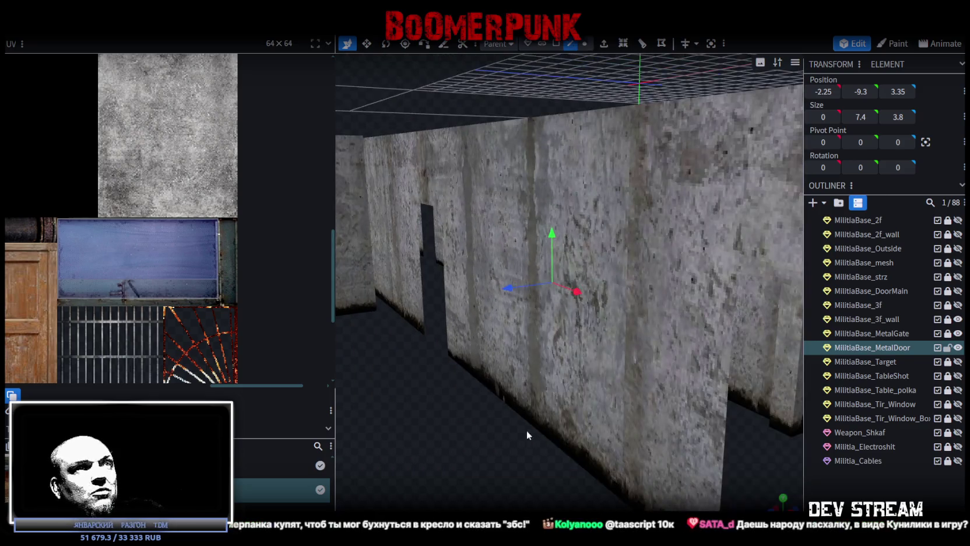
left_click_drag(527, 438, 795, 311)
mouse_move(715, 255)
left_mouse_down()
mouse_move(697, 325)
mouse_move(581, 388)
mouse_move(605, 396)
mouse_move(531, 391)
mouse_move(584, 398)
mouse_move(686, 385)
mouse_move(672, 396)
mouse_move(604, 397)
mouse_move(625, 390)
mouse_move(537, 381)
mouse_move(791, 379)
left_mouse_up()
scroll(720, 332, "up", 3)
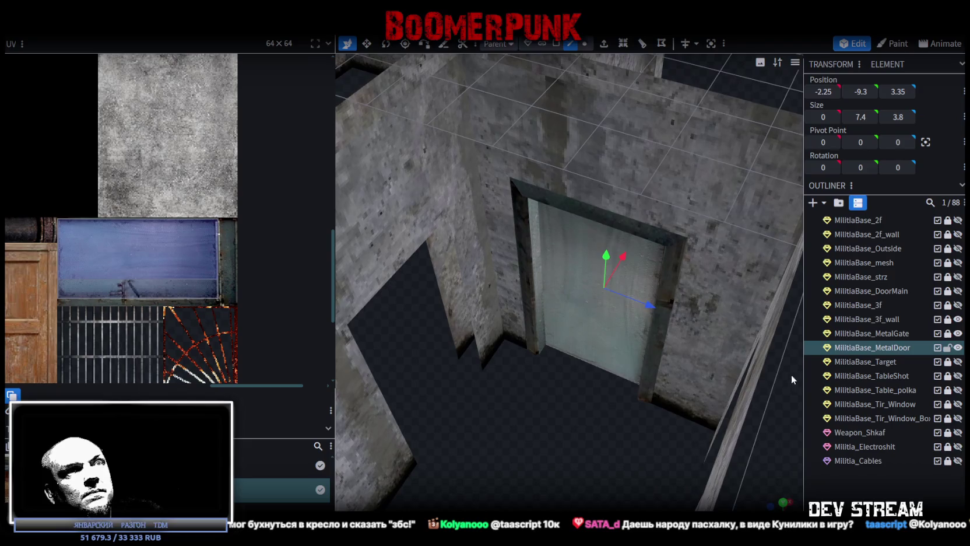
left_click(556, 44)
left_click(579, 324)
mouse_move(592, 321)
left_mouse_down()
mouse_move(465, 430)
mouse_move(426, 437)
mouse_move(610, 403)
left_mouse_up()
scroll(600, 397, "up", 3)
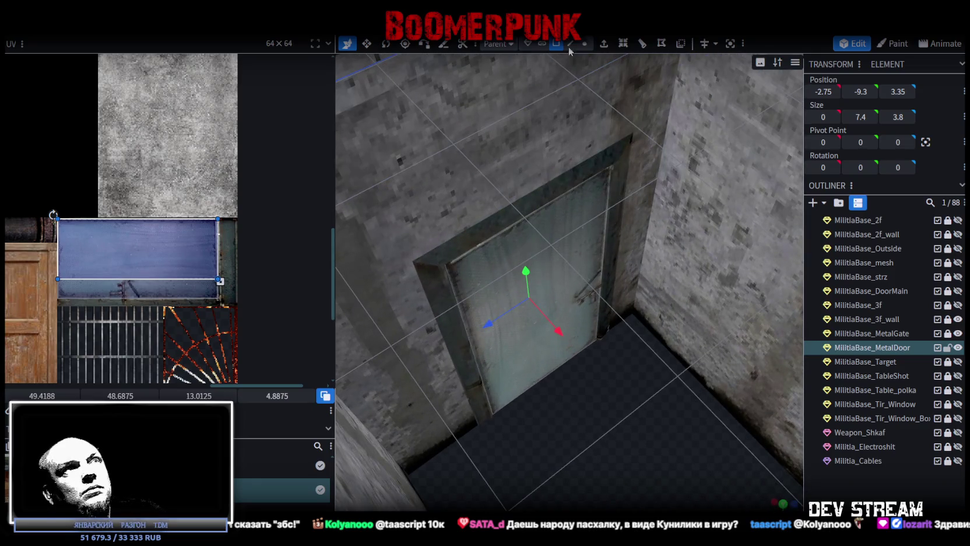
Select the door's left edge and move the pivot point onto it
left_click(571, 43)
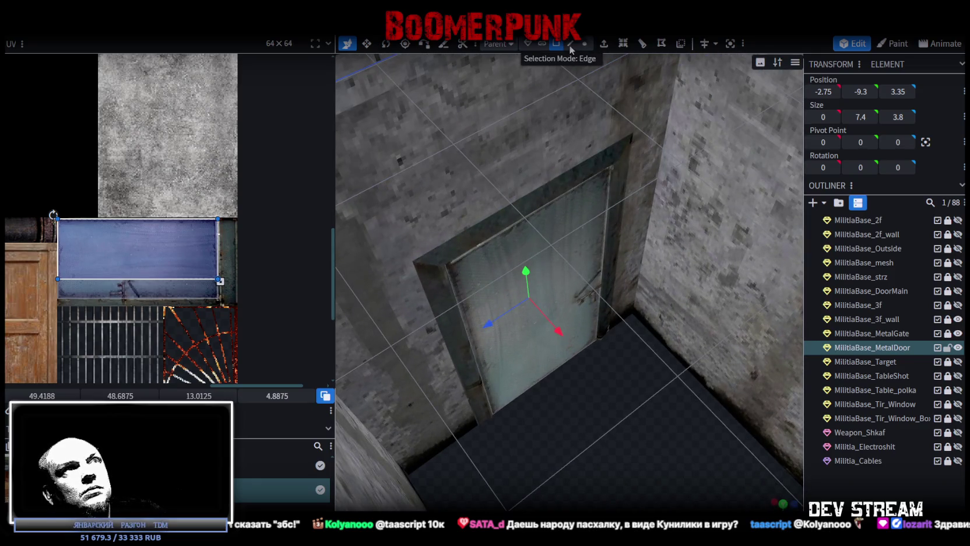
left_click(478, 362)
left_click(925, 142)
left_click(134, 12)
mouse_move(151, 58)
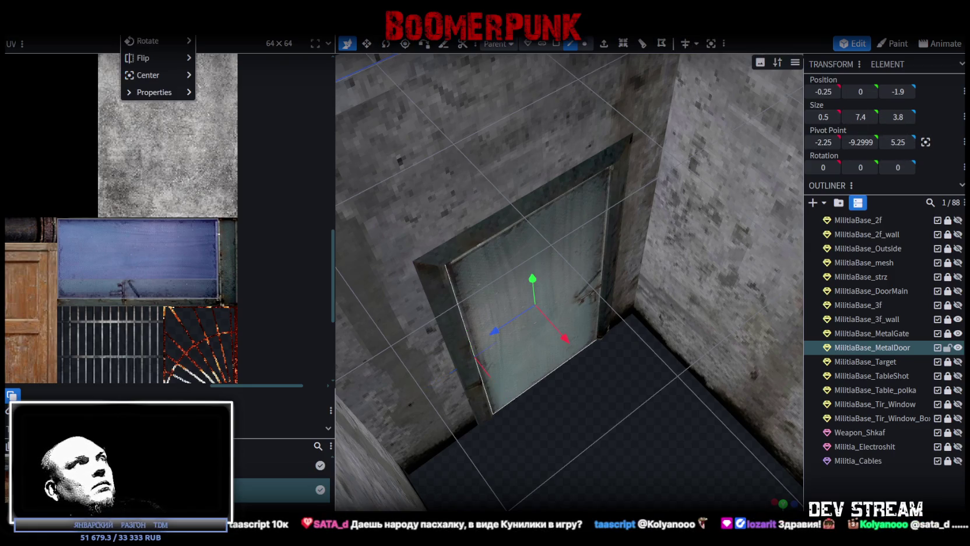
Flip the door slab along X and slide it in 0.5 steps to X -0.25
left_click(221, 59)
mouse_move(583, 402)
left_mouse_down()
mouse_move(739, 405)
mouse_move(662, 376)
mouse_move(457, 410)
mouse_move(556, 373)
left_mouse_up()
left_click_drag(621, 330, 607, 330)
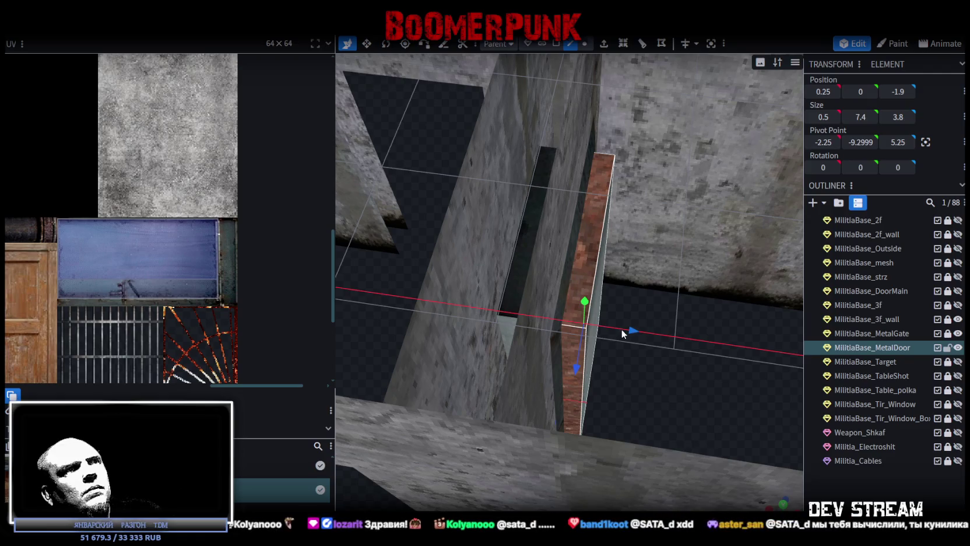
left_click_drag(398, 320, 642, 292)
left_click_drag(650, 256, 619, 293)
mouse_move(574, 371)
left_mouse_down()
mouse_move(603, 404)
mouse_move(588, 426)
mouse_move(399, 451)
mouse_move(277, 424)
mouse_move(309, 432)
mouse_move(281, 435)
mouse_move(317, 444)
mouse_move(504, 358)
left_mouse_up()
mouse_move(548, 314)
left_mouse_down()
mouse_move(553, 401)
mouse_move(799, 390)
mouse_move(625, 385)
left_mouse_up()
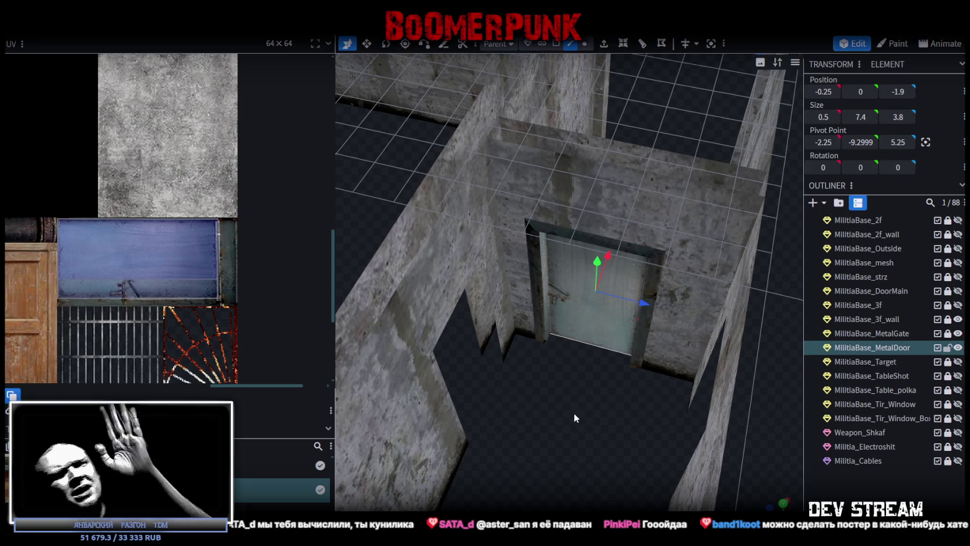
Orbit around the room to check the door sitting inside the metal frame
mouse_move(566, 424)
left_mouse_down()
mouse_move(501, 415)
mouse_move(558, 434)
mouse_move(597, 409)
mouse_move(568, 427)
mouse_move(382, 398)
mouse_move(324, 405)
mouse_move(538, 421)
left_mouse_up()
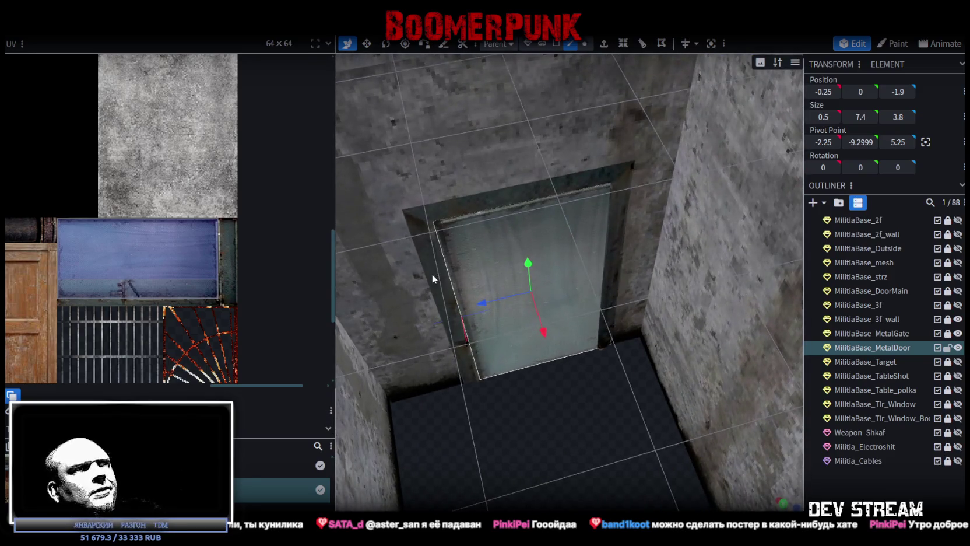
left_click(452, 285)
mouse_move(451, 286)
left_mouse_down()
mouse_move(502, 413)
mouse_move(707, 419)
mouse_move(701, 413)
left_mouse_up()
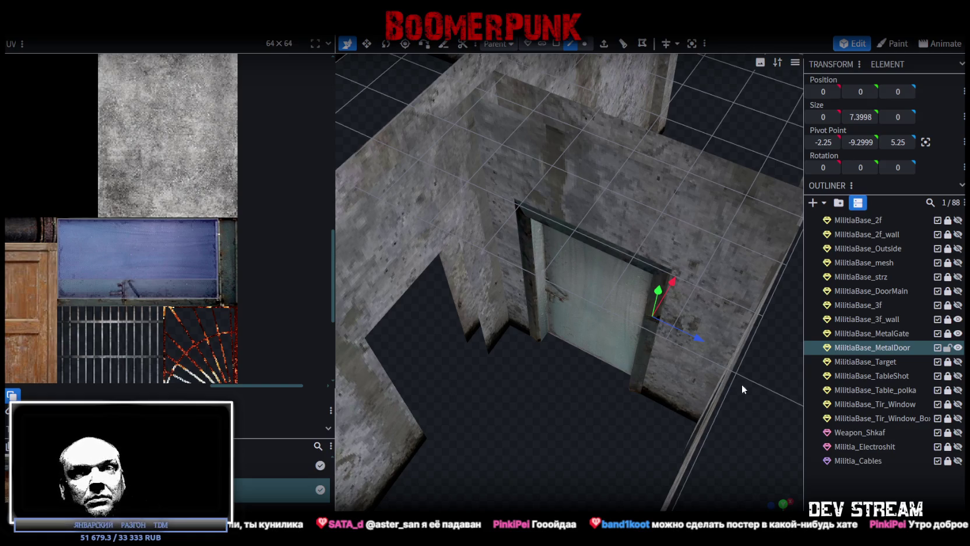
left_click_drag(729, 369, 720, 372)
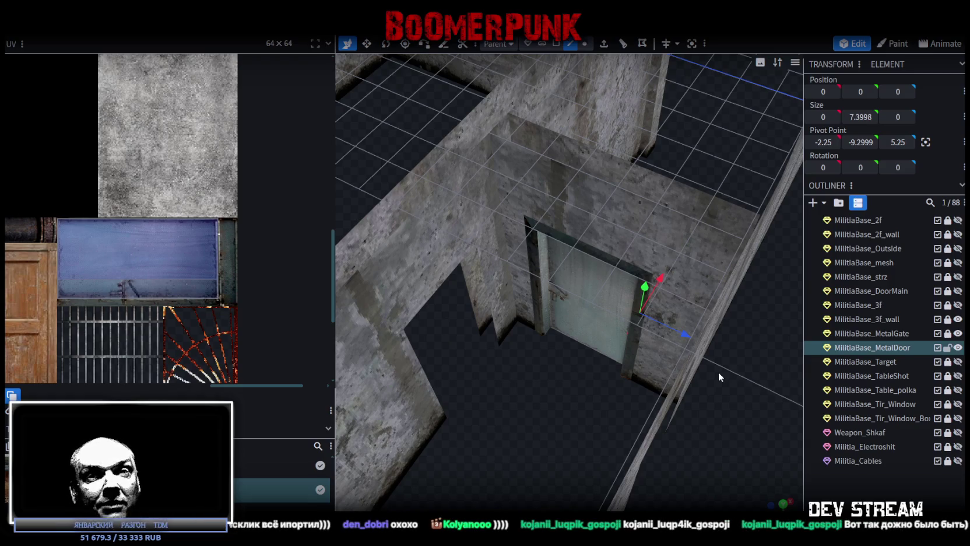
Select the door slab and nudge it sideways within the doorway
left_click_drag(718, 371, 664, 391)
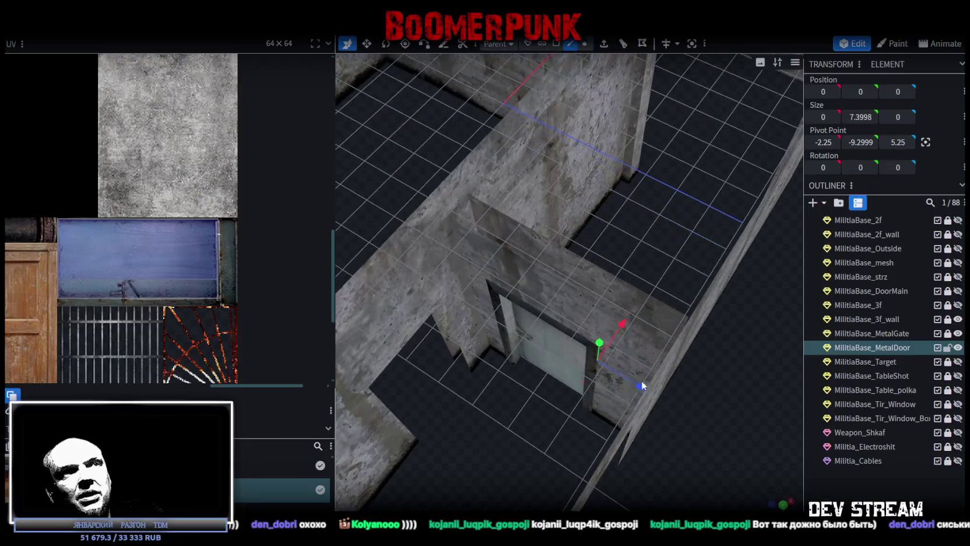
left_click(543, 352)
left_click_drag(531, 413, 342, 400)
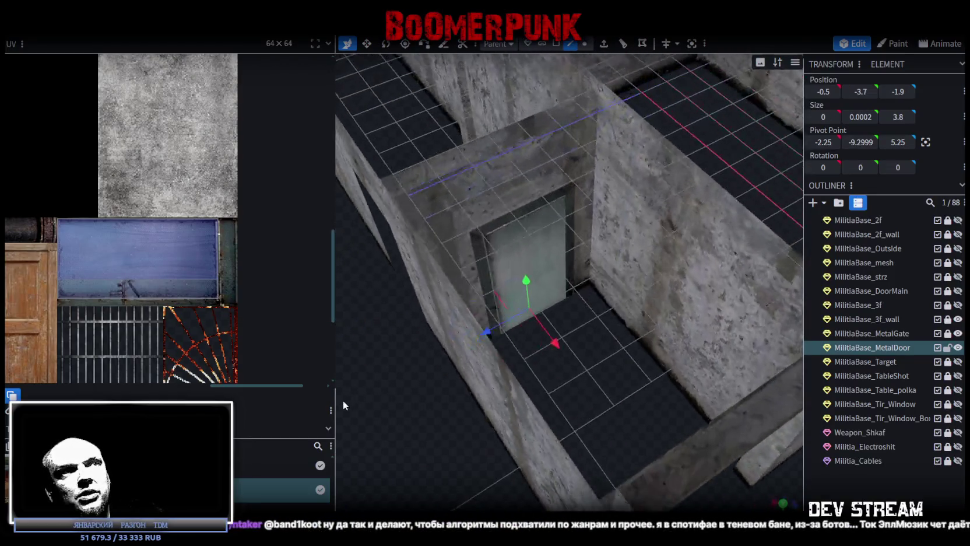
mouse_move(588, 360)
left_mouse_down()
mouse_move(586, 401)
mouse_move(593, 360)
left_mouse_up()
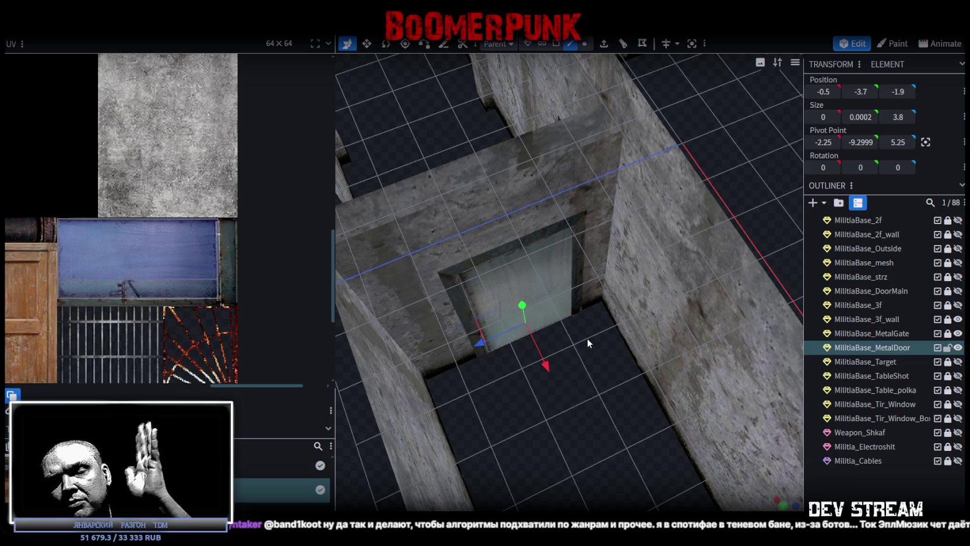
mouse_move(563, 317)
left_mouse_down()
mouse_move(581, 398)
mouse_move(550, 288)
left_mouse_up()
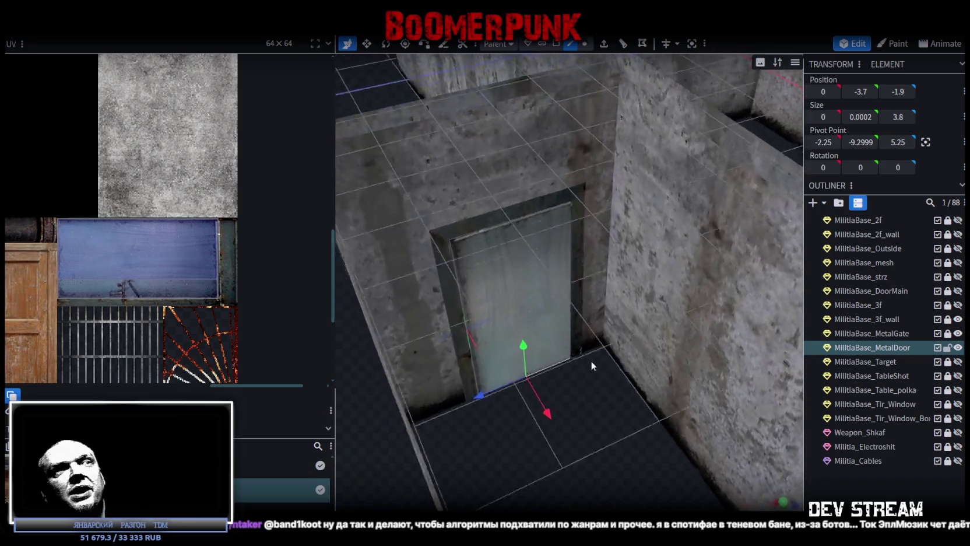
scroll(550, 288, "up", 3)
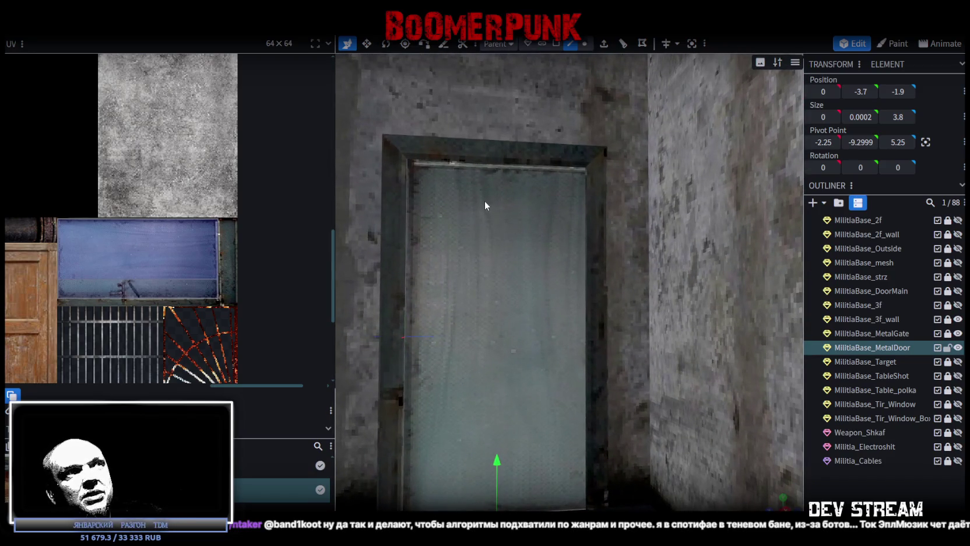
Select the whole door and shift the slab back toward the frame, to 1.75, 0, -1.9
key("Escape")
scroll(521, 350, "down", 3)
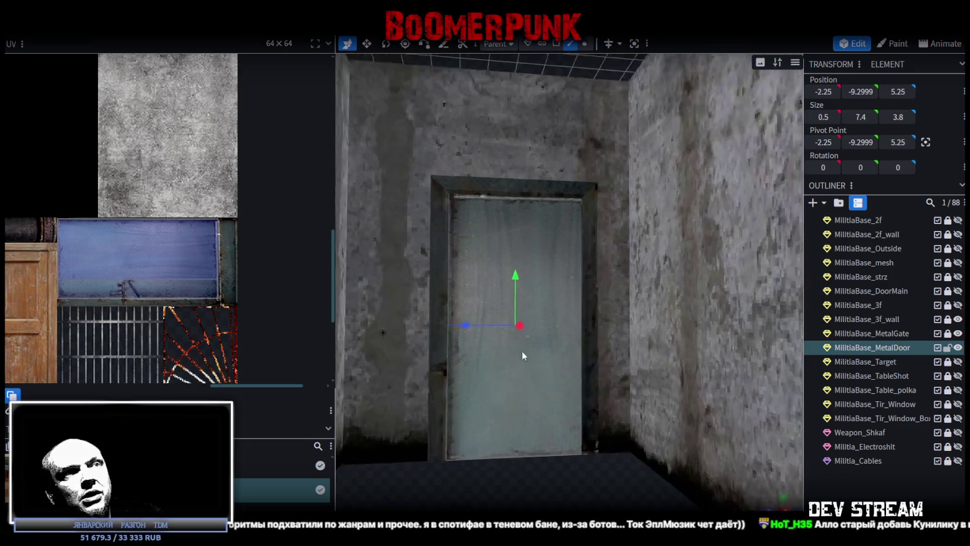
scroll(531, 414, "down", 2)
left_click(536, 396)
mouse_move(536, 396)
left_mouse_down()
mouse_move(610, 401)
mouse_move(763, 473)
mouse_move(629, 396)
left_mouse_up()
mouse_move(608, 444)
left_mouse_down()
mouse_move(472, 444)
mouse_move(479, 458)
mouse_move(606, 385)
mouse_move(611, 354)
mouse_move(594, 351)
mouse_move(645, 352)
mouse_move(687, 305)
left_mouse_up()
scroll(479, 459, "down", 2)
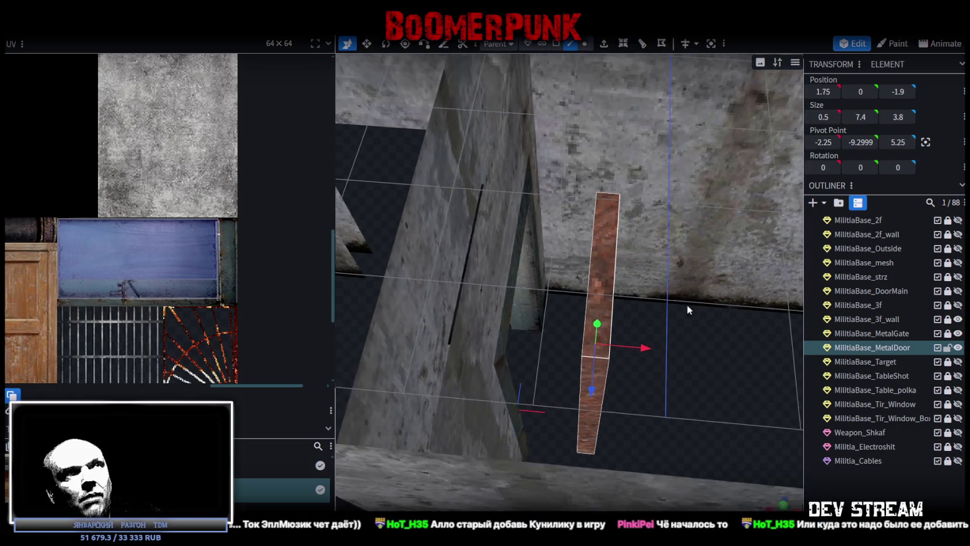
Switch to Face selection and pick the door slab's narrow side face
left_click(556, 44)
left_click(605, 203)
left_click(597, 380)
mouse_move(690, 391)
left_mouse_down()
mouse_move(499, 179)
mouse_move(453, 179)
left_mouse_up()
left_click(560, 302)
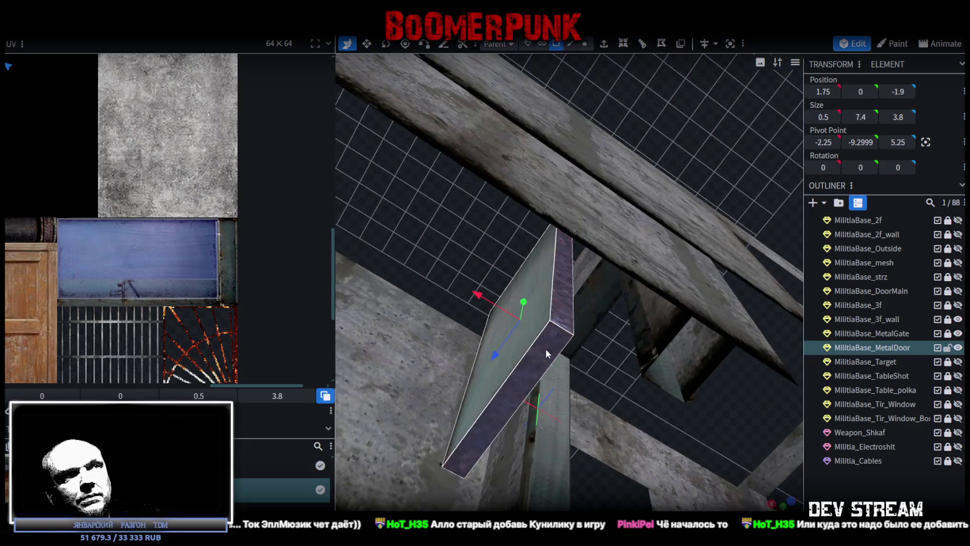
Move the side face's UV island onto the dark atlas tile and orbit in to check
scroll(54, 214, "down", 2)
scroll(55, 214, "down", 2)
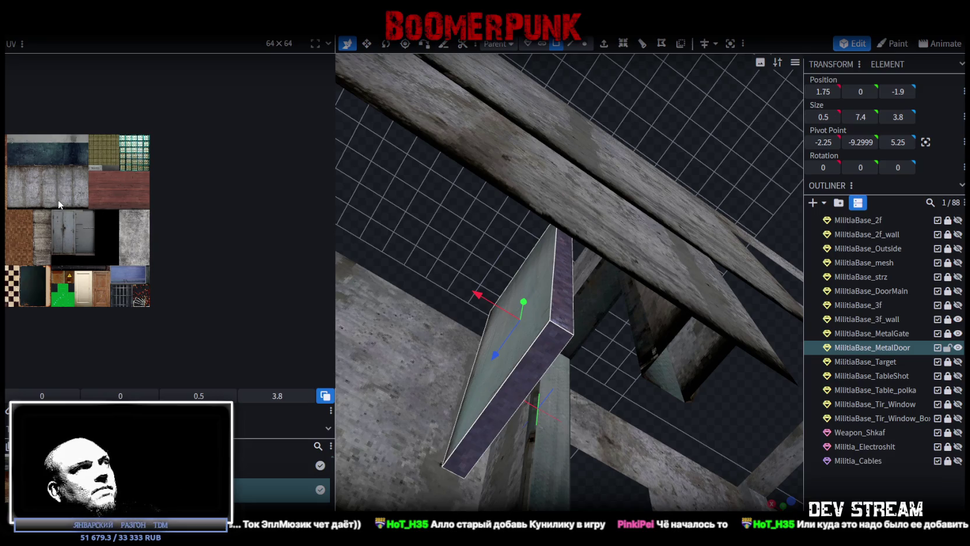
scroll(58, 199, "up", 2)
scroll(124, 176, "up", 2)
scroll(78, 169, "up", 1)
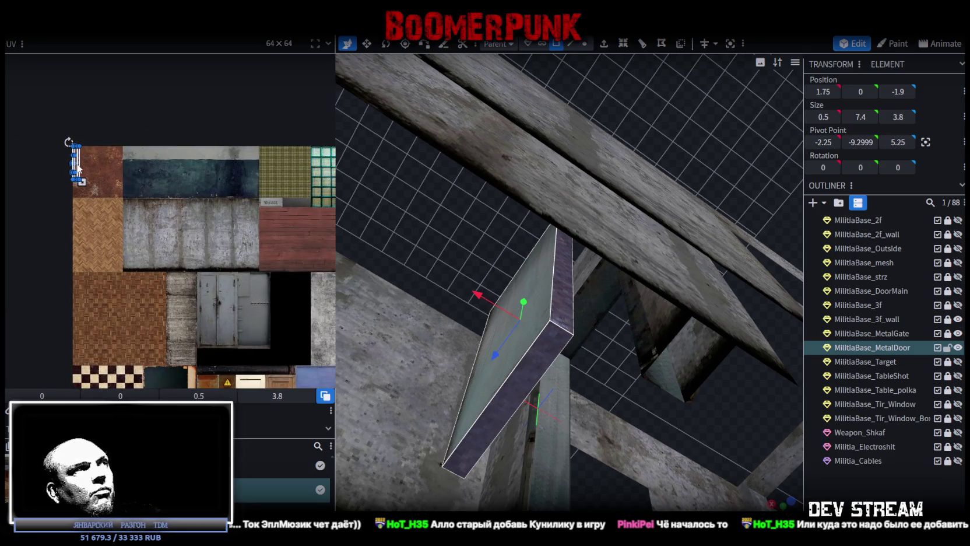
left_click_drag(77, 168, 308, 324)
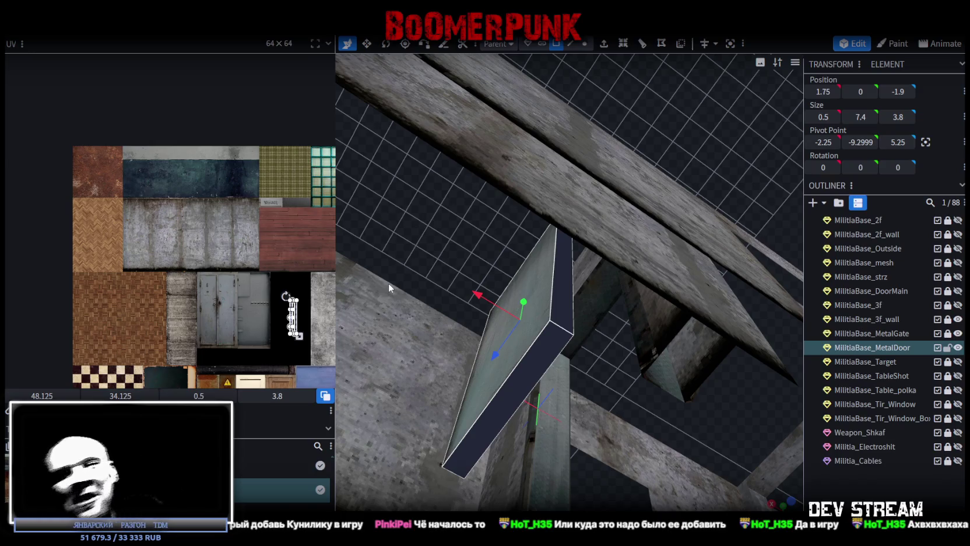
mouse_move(589, 340)
left_mouse_down()
mouse_move(502, 275)
mouse_move(486, 391)
mouse_move(573, 459)
mouse_move(572, 429)
mouse_move(590, 436)
mouse_move(563, 397)
mouse_move(587, 418)
mouse_move(651, 397)
mouse_move(646, 415)
mouse_move(614, 437)
mouse_move(637, 435)
left_mouse_up()
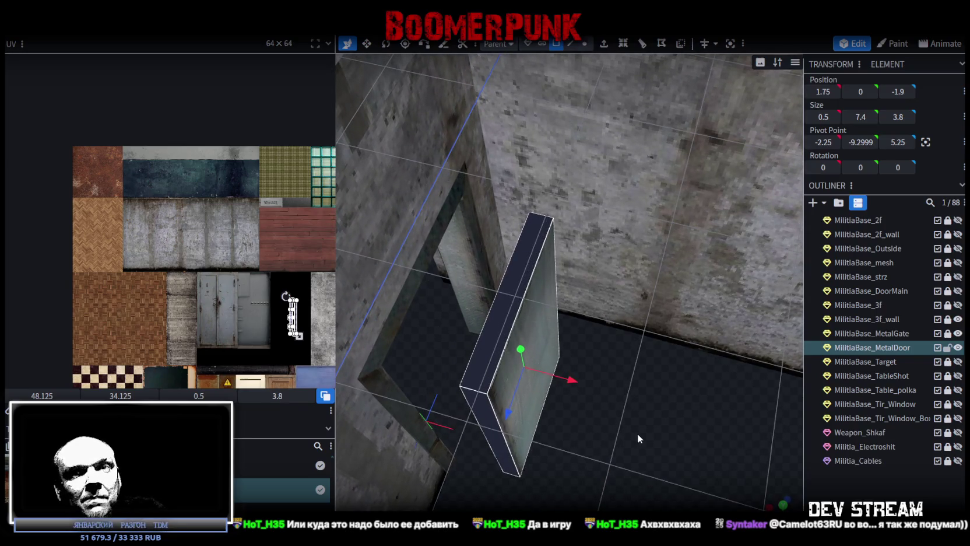
mouse_move(637, 434)
left_mouse_down()
mouse_move(618, 428)
mouse_move(631, 425)
mouse_move(625, 437)
mouse_move(641, 443)
left_mouse_up()
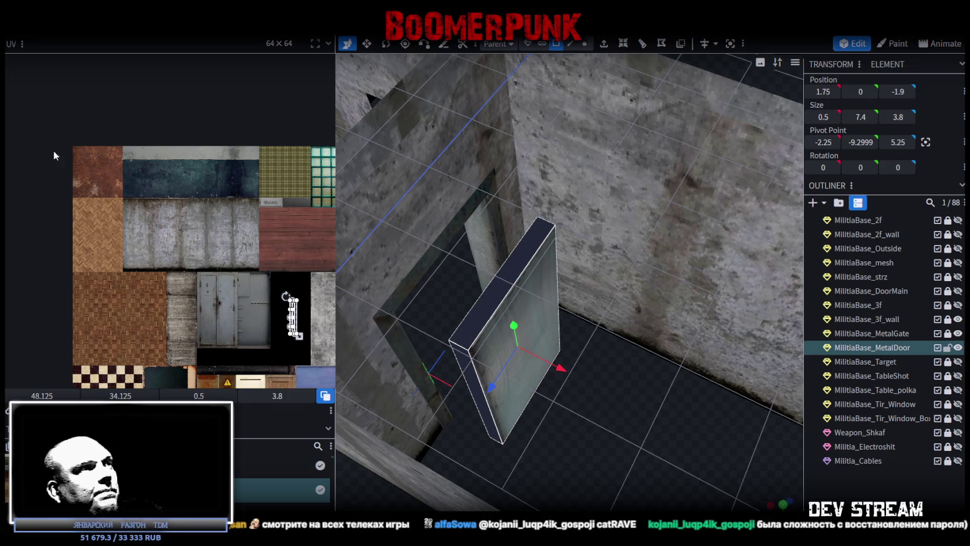
Move the UV island onto the metal door texture and select its left edge strip
scroll(239, 343, "up", 3)
mouse_move(239, 344)
middle_mouse_down()
mouse_move(237, 301)
mouse_move(121, 231)
middle_mouse_up()
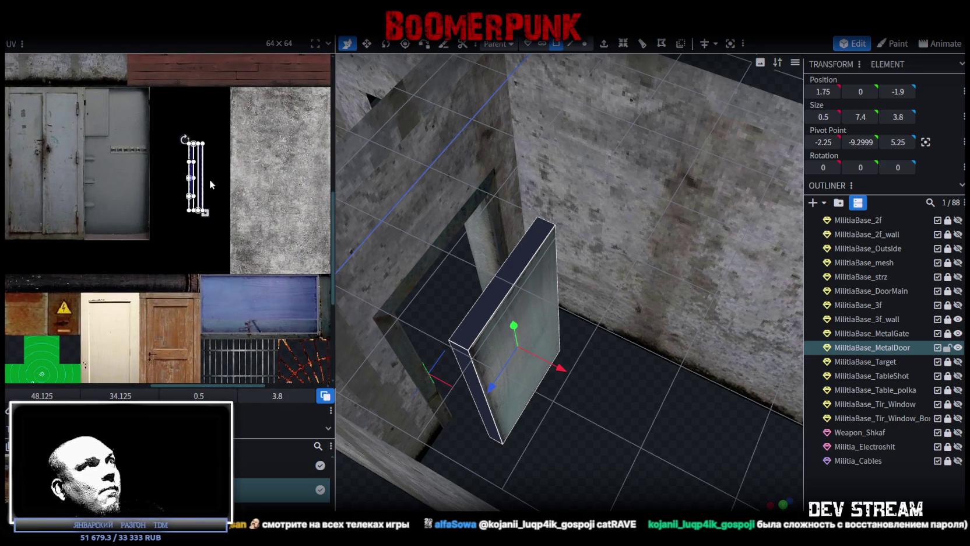
left_click_drag(191, 189, 92, 205)
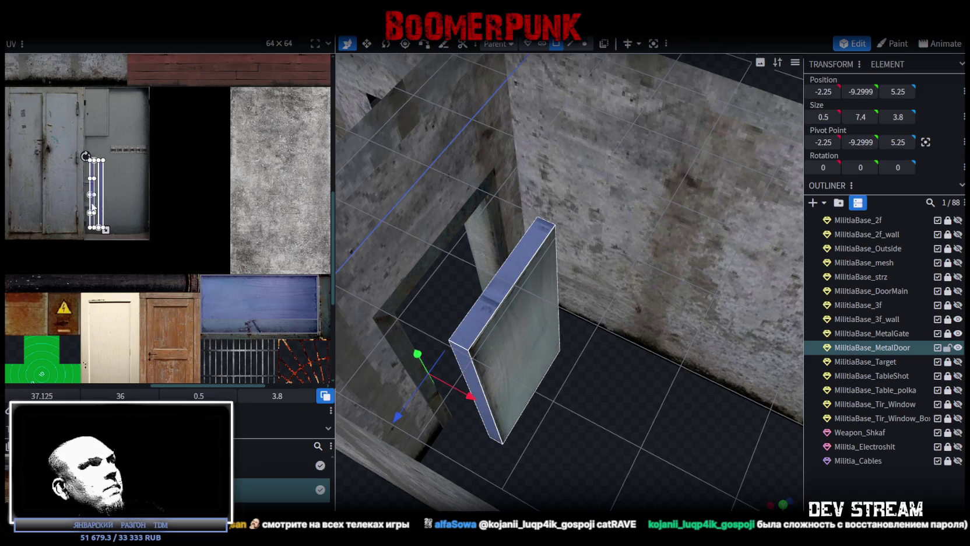
scroll(62, 208, "up", 2)
left_click(155, 211)
left_click_drag(155, 211, 151, 221)
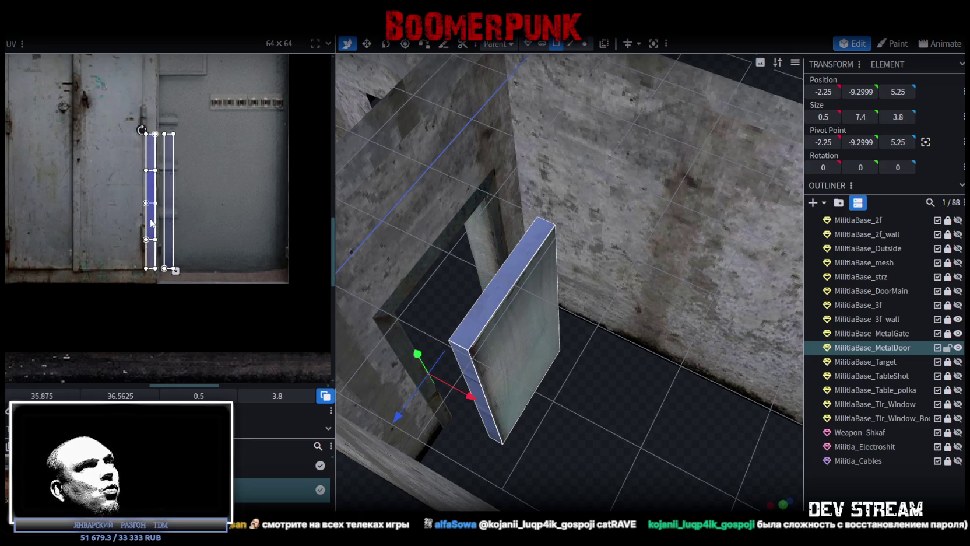
Rotate the strip 90° and stack both edge strips along the door texture's bottom edge
right_click(152, 223)
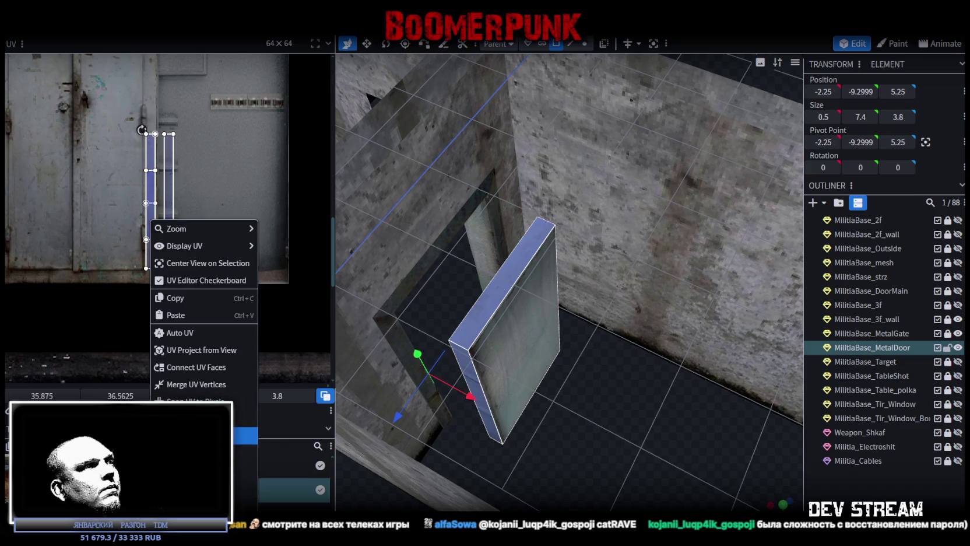
left_click(248, 435)
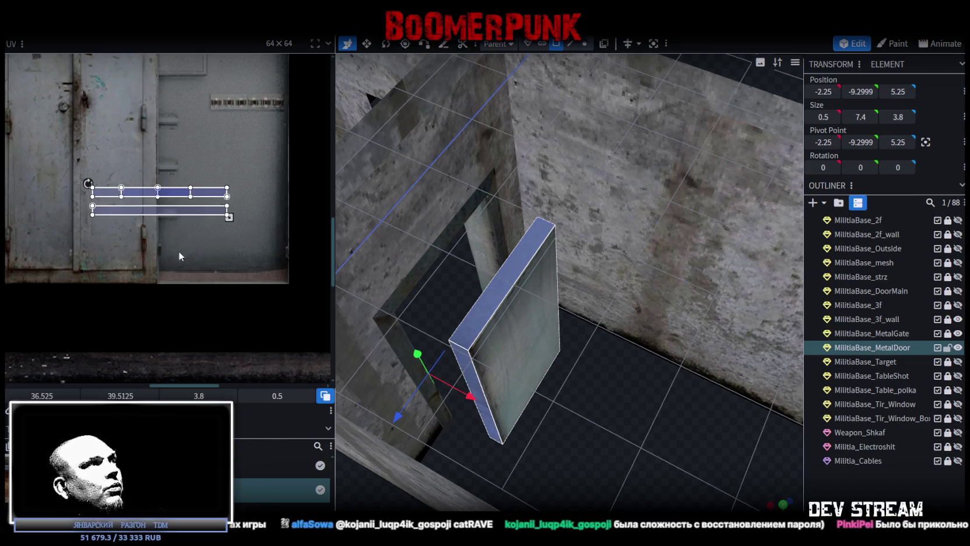
left_click_drag(148, 214, 68, 297)
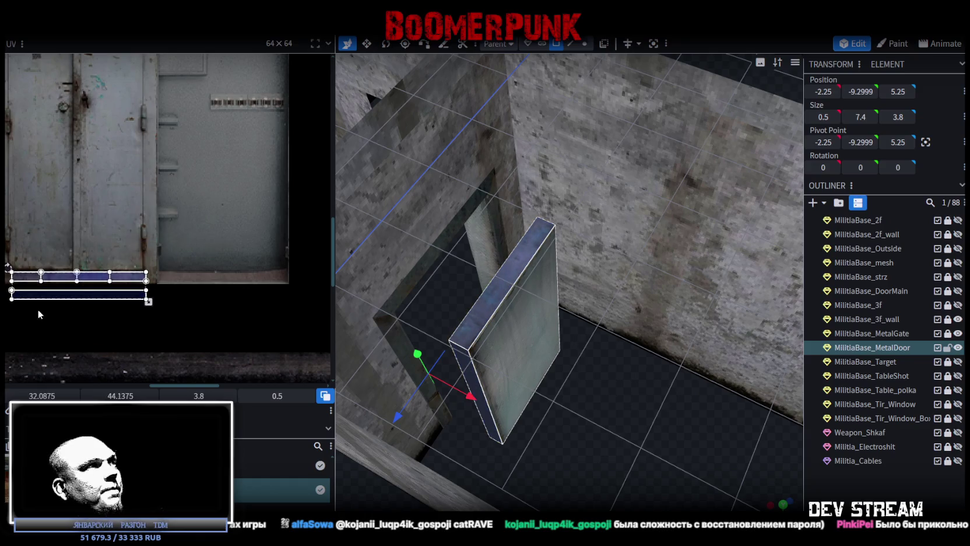
scroll(46, 306, "up", 3)
left_click_drag(131, 273, 127, 271)
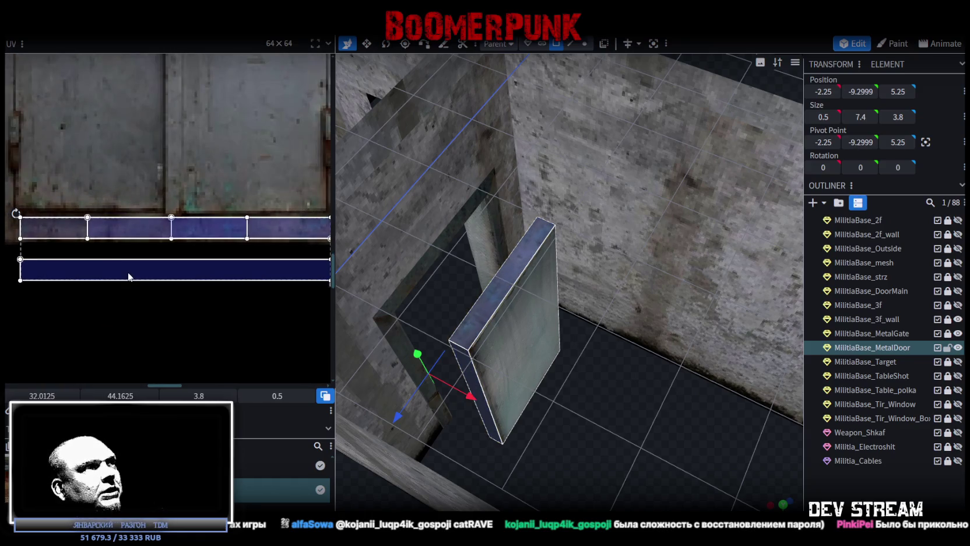
left_click_drag(191, 275, 190, 235)
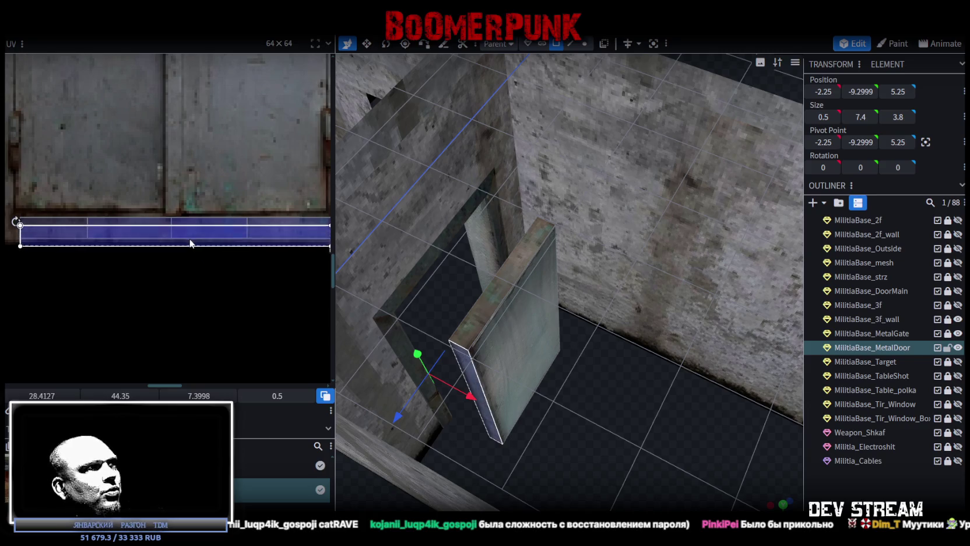
scroll(191, 291, "down", 4)
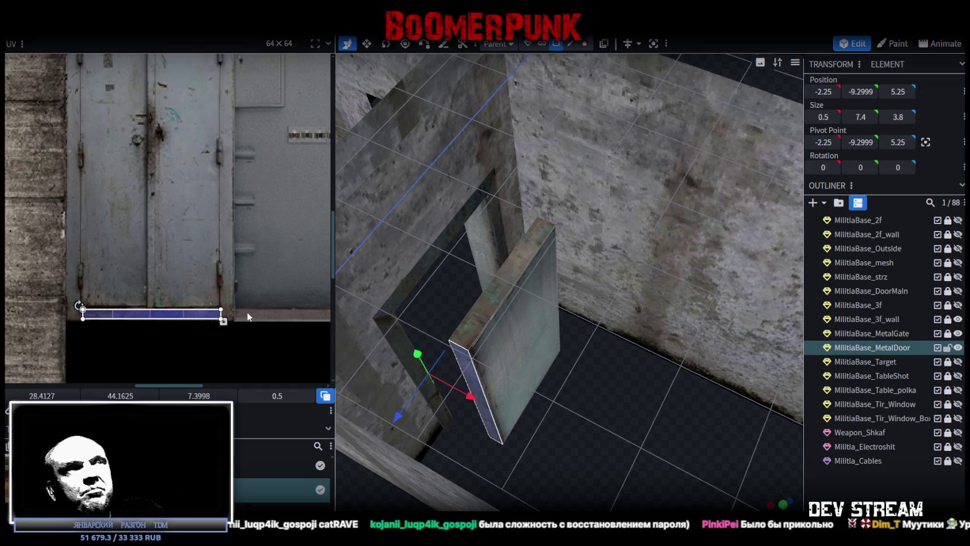
mouse_move(472, 366)
left_mouse_down()
mouse_move(566, 410)
mouse_move(752, 263)
mouse_move(738, 245)
mouse_move(730, 398)
mouse_move(578, 445)
mouse_move(530, 412)
mouse_move(757, 385)
mouse_move(746, 382)
left_mouse_up()
scroll(204, 293, "down", 3)
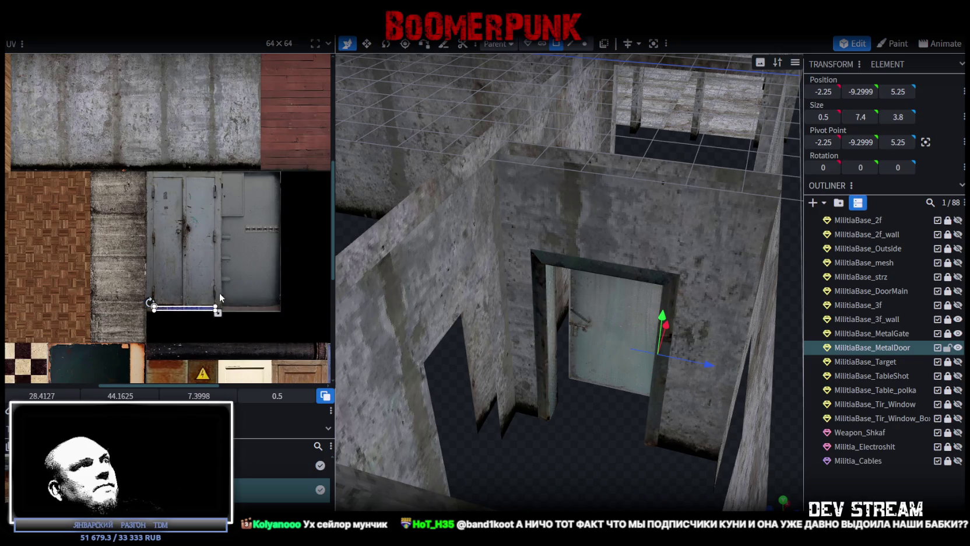
Look over the texture atlas in the UV editor, then switch to the Chrome window
scroll(224, 302, "down", 2)
scroll(232, 312, "up", 3)
scroll(221, 286, "up", 1)
scroll(185, 342, "up", 2)
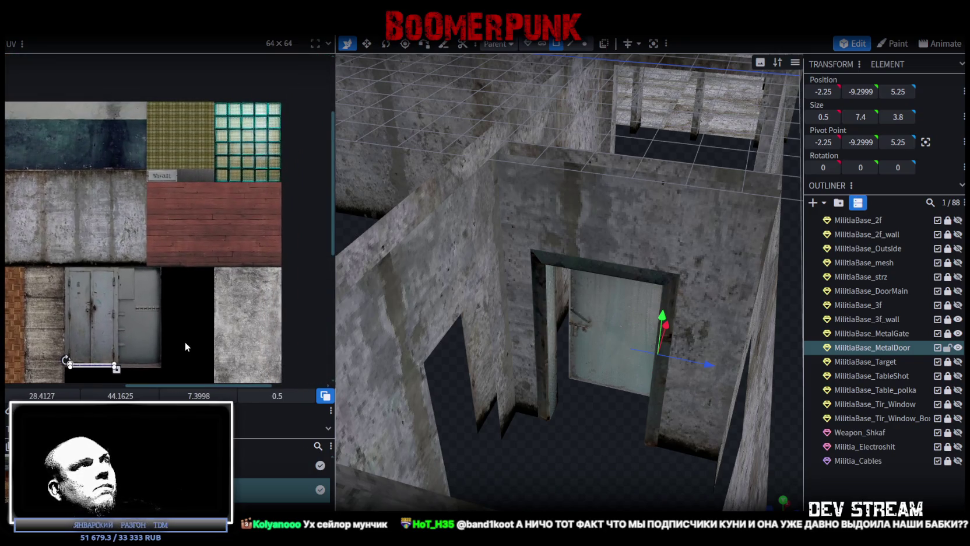
scroll(199, 221, "down", 3)
middle_click_drag(199, 223, 194, 240)
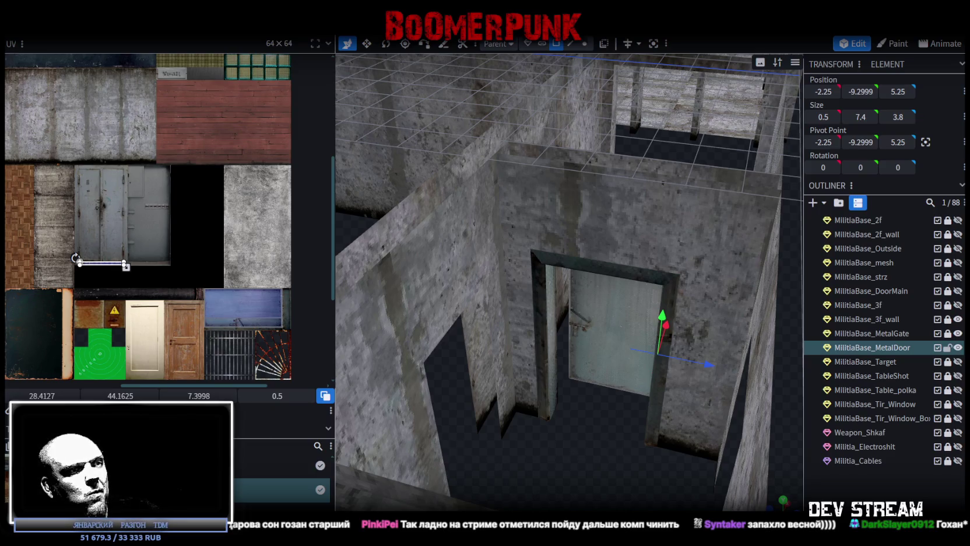
key("alt+Tab")
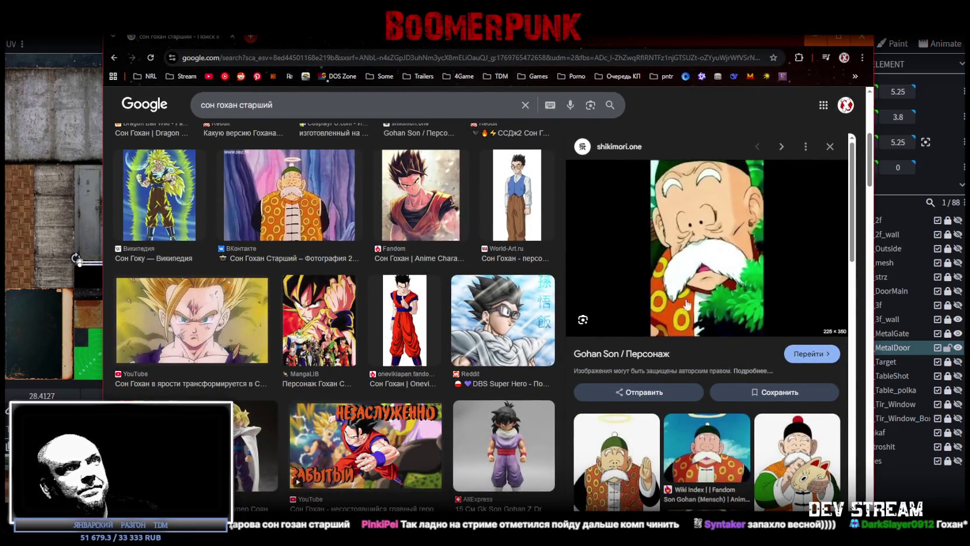
Scroll down the Google Images preview panel, then return to Blockbench
scroll(688, 309, "down", 2)
scroll(697, 338, "down", 1)
scroll(703, 358, "down", 1)
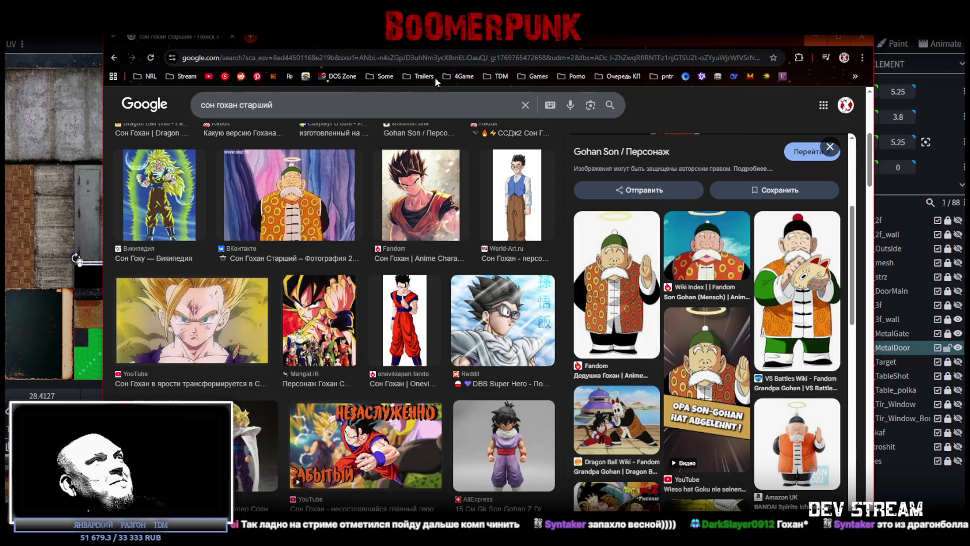
key("alt+Tab")
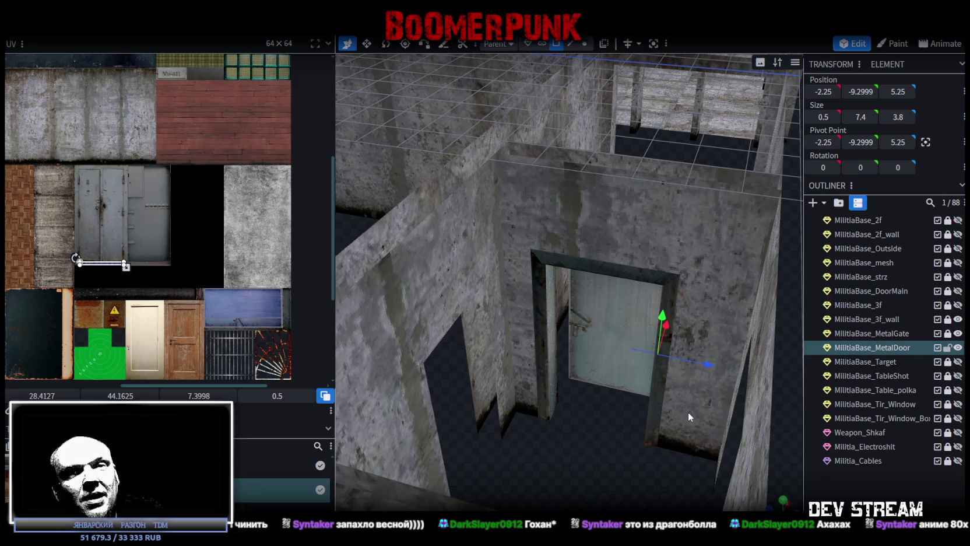
Select the door slab's large blue-panel face and orbit to inspect it from overhead
mouse_move(688, 402)
left_mouse_down()
mouse_move(582, 452)
mouse_move(469, 475)
left_mouse_up()
mouse_move(657, 402)
left_mouse_down()
mouse_move(617, 387)
mouse_move(607, 396)
left_mouse_up()
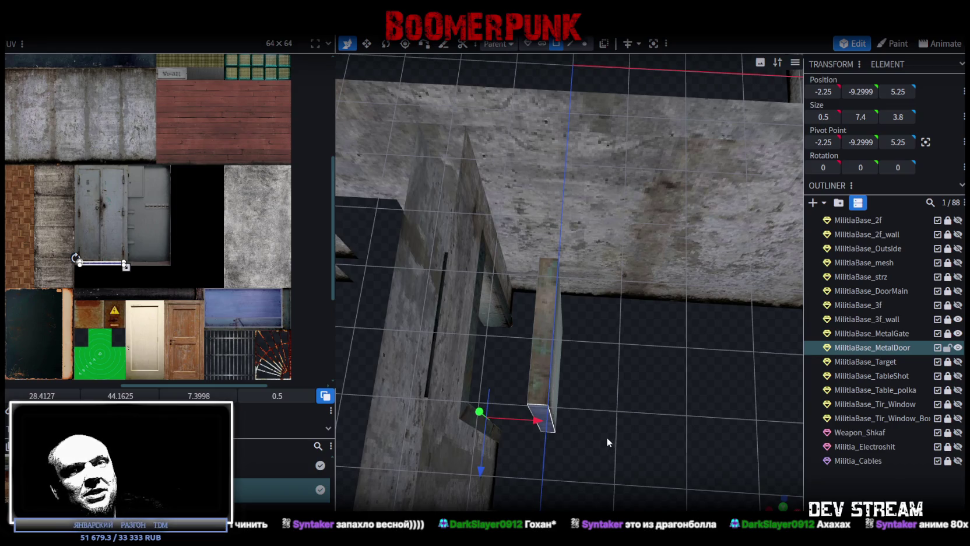
left_click(532, 343)
mouse_move(532, 344)
left_mouse_down()
mouse_move(528, 394)
mouse_move(526, 375)
mouse_move(646, 353)
mouse_move(621, 372)
mouse_move(587, 352)
mouse_move(545, 353)
left_mouse_up()
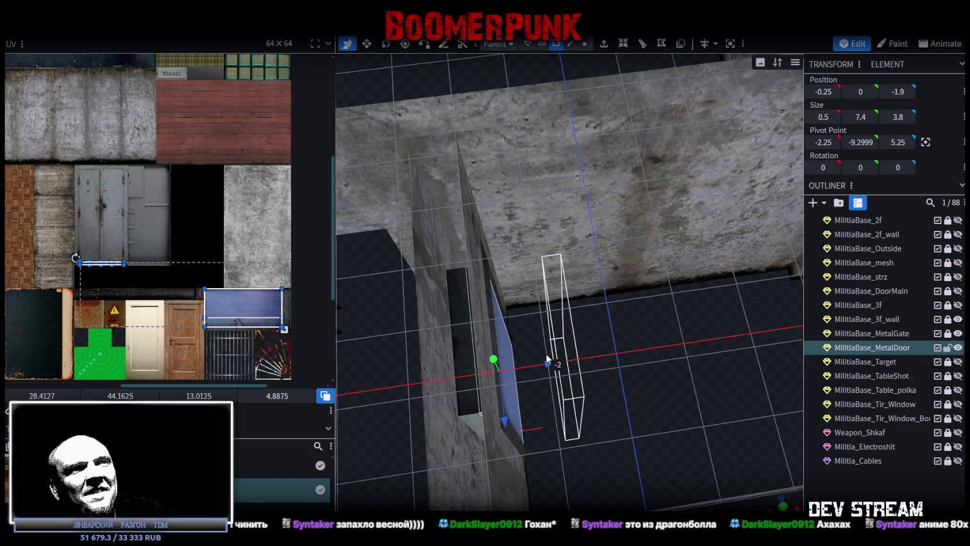
mouse_move(651, 411)
left_mouse_down()
mouse_move(614, 403)
mouse_move(755, 373)
mouse_move(634, 464)
mouse_move(522, 486)
mouse_move(467, 483)
left_mouse_up()
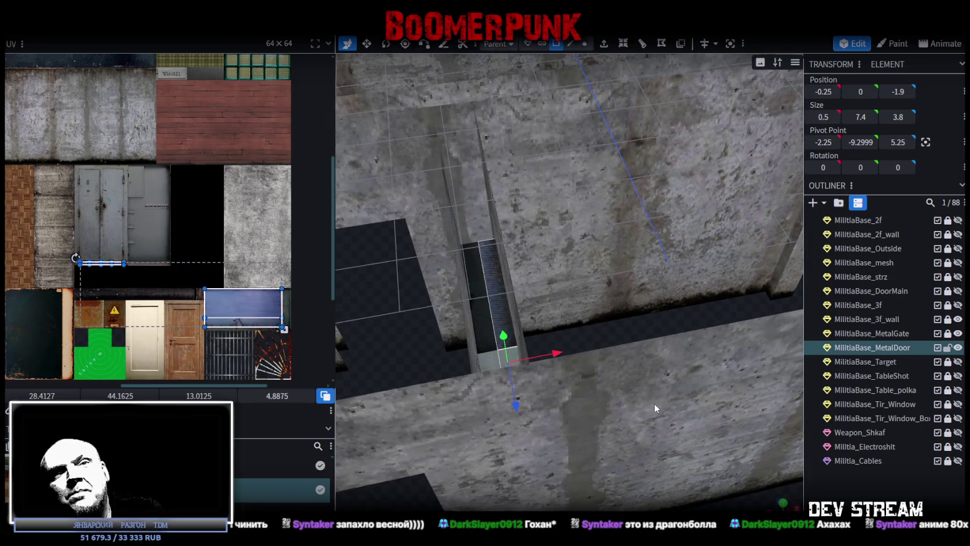
left_click_drag(654, 403, 655, 404)
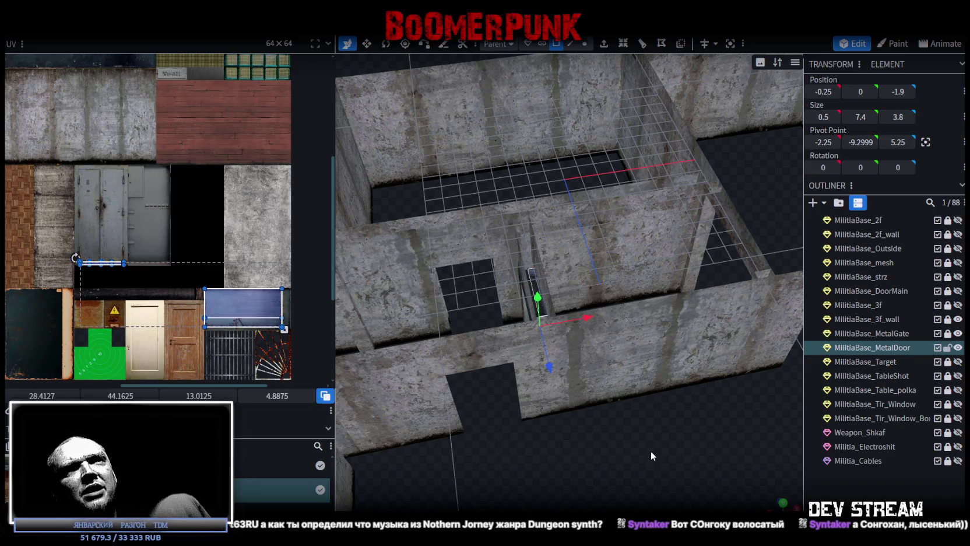
mouse_move(650, 441)
left_mouse_down()
mouse_move(648, 459)
mouse_move(630, 468)
mouse_move(655, 460)
left_mouse_up()
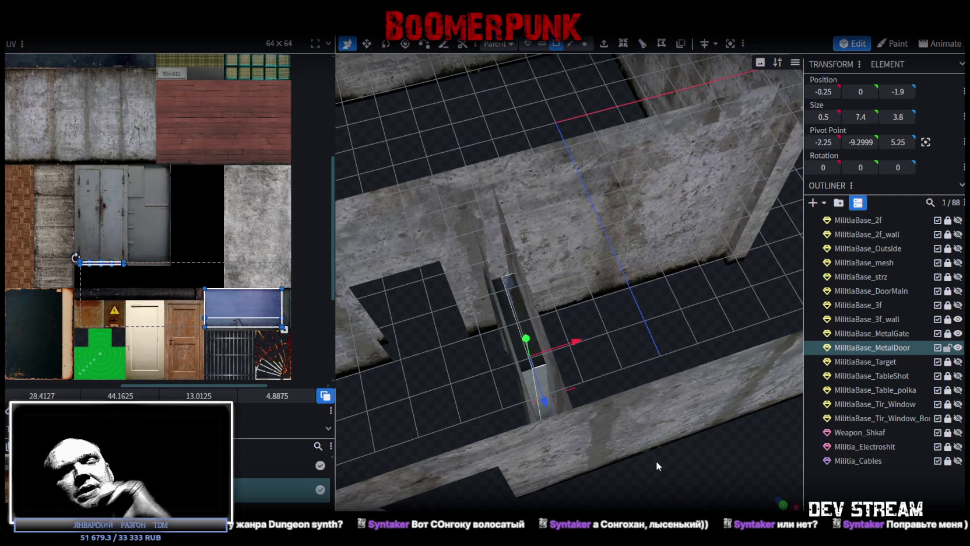
mouse_move(712, 424)
left_mouse_down()
mouse_move(677, 421)
mouse_move(637, 448)
mouse_move(662, 431)
mouse_move(723, 424)
left_mouse_up()
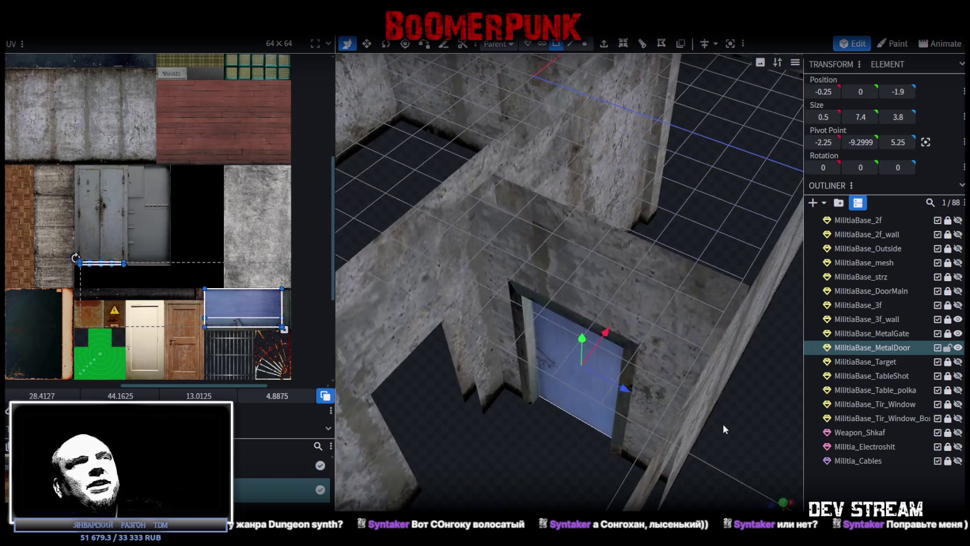
mouse_move(536, 456)
left_mouse_down()
mouse_move(554, 449)
mouse_move(477, 488)
mouse_move(572, 451)
mouse_move(685, 367)
mouse_move(671, 383)
mouse_move(671, 339)
left_mouse_up()
mouse_move(448, 372)
left_mouse_down()
mouse_move(476, 406)
mouse_move(512, 400)
mouse_move(538, 348)
left_mouse_up()
mouse_move(525, 417)
left_mouse_down()
mouse_move(629, 414)
mouse_move(572, 440)
left_mouse_up()
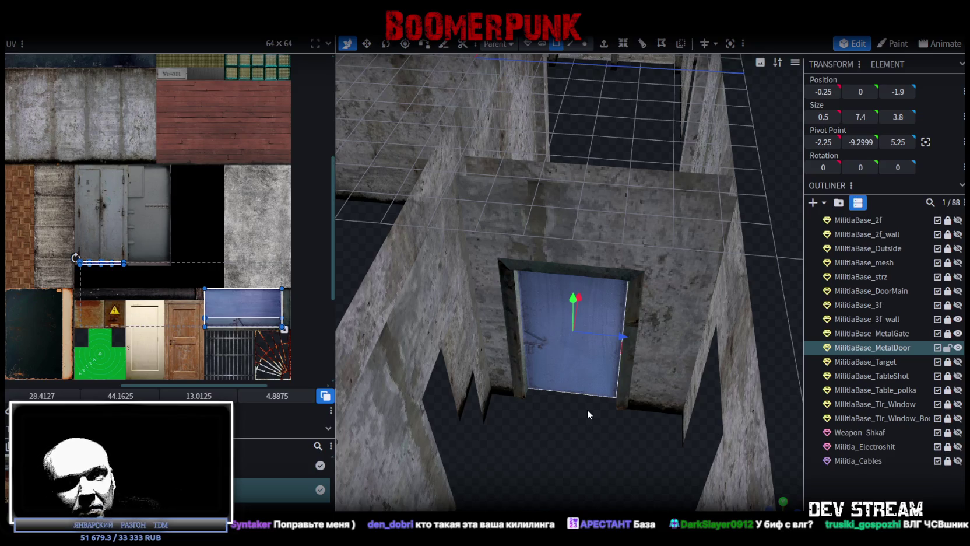
mouse_move(587, 409)
left_mouse_down()
mouse_move(498, 460)
mouse_move(498, 450)
left_mouse_up()
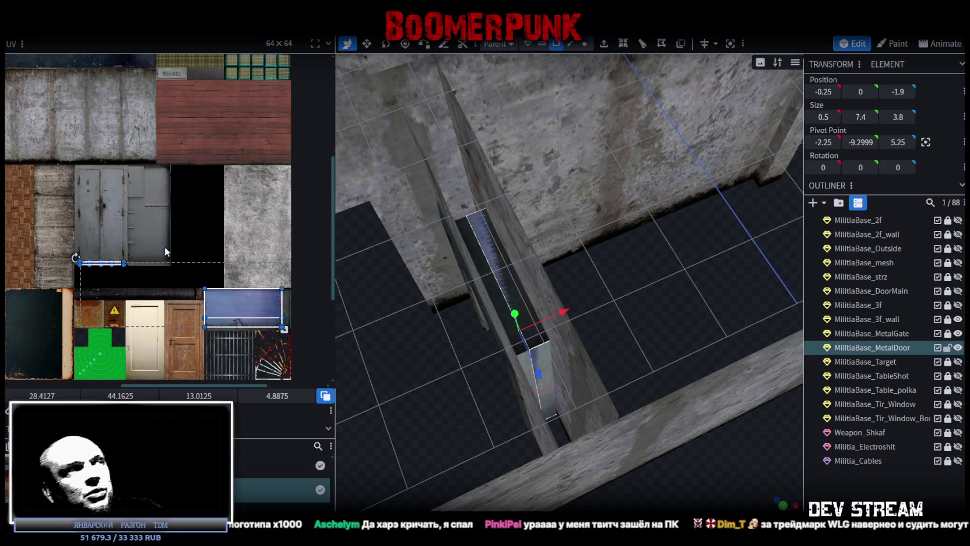
Select the door's thin edge face, move its UV onto the blue texture and rotate it 90°
left_click(102, 263)
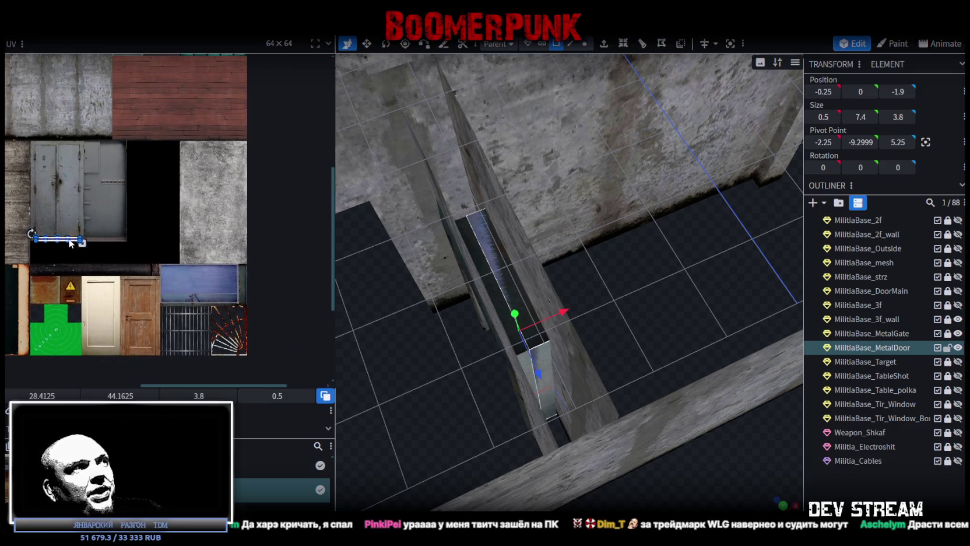
left_click_drag(69, 243, 232, 294)
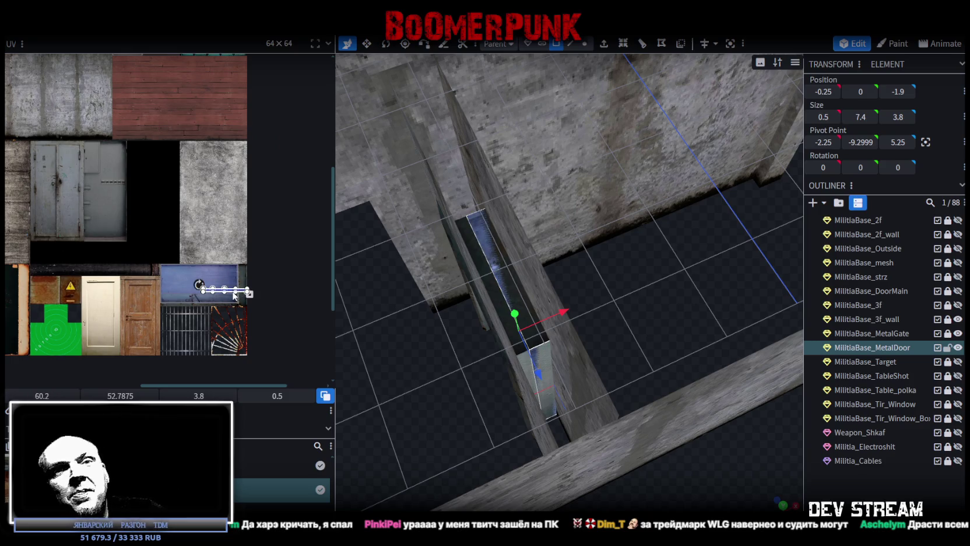
scroll(232, 294, "up", 2)
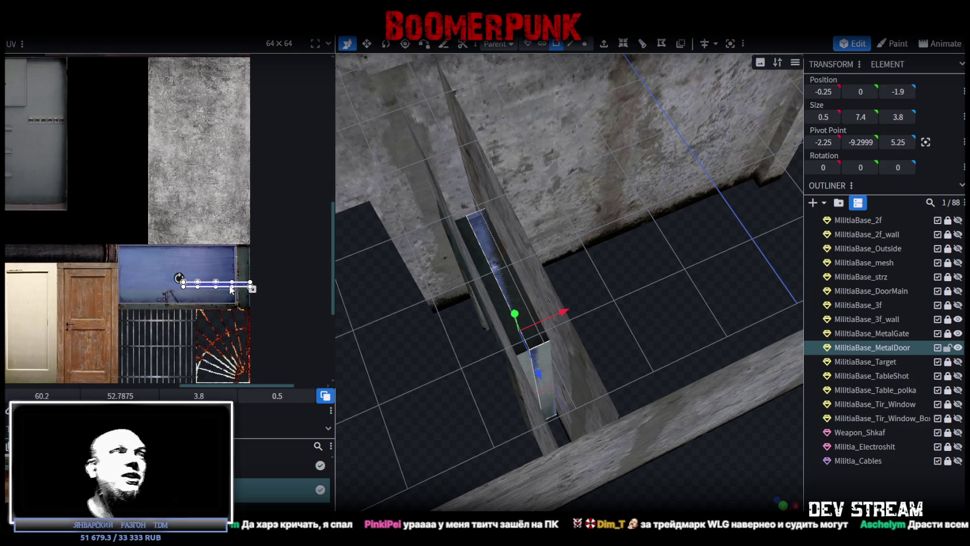
left_click_drag(238, 283, 207, 217)
right_click(207, 219)
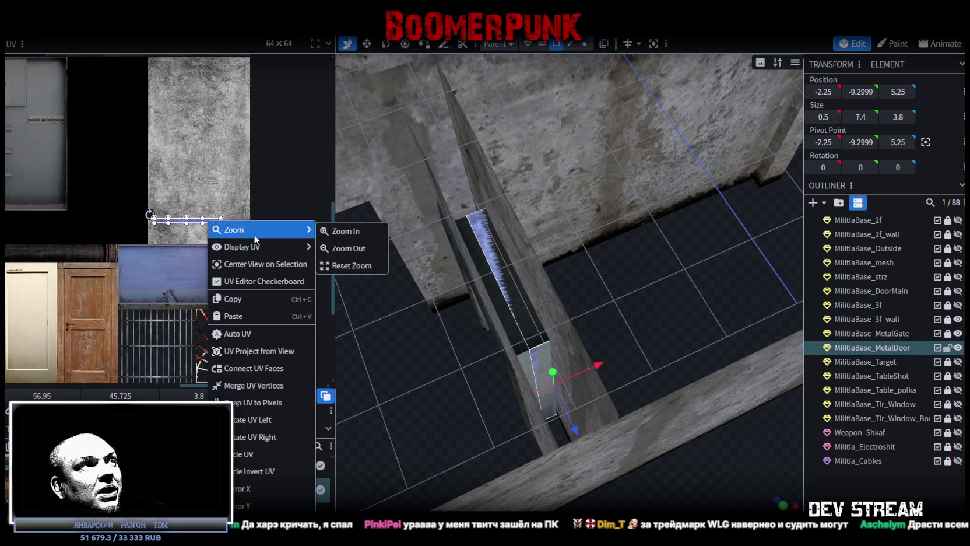
left_click(253, 437)
Move the strip to the blue plate's left side and rotate it back to horizontal
mouse_move(190, 228)
left_mouse_down()
mouse_move(232, 274)
mouse_move(243, 260)
left_mouse_up()
scroll(232, 272, "up", 3)
scroll(257, 252, "down", 2)
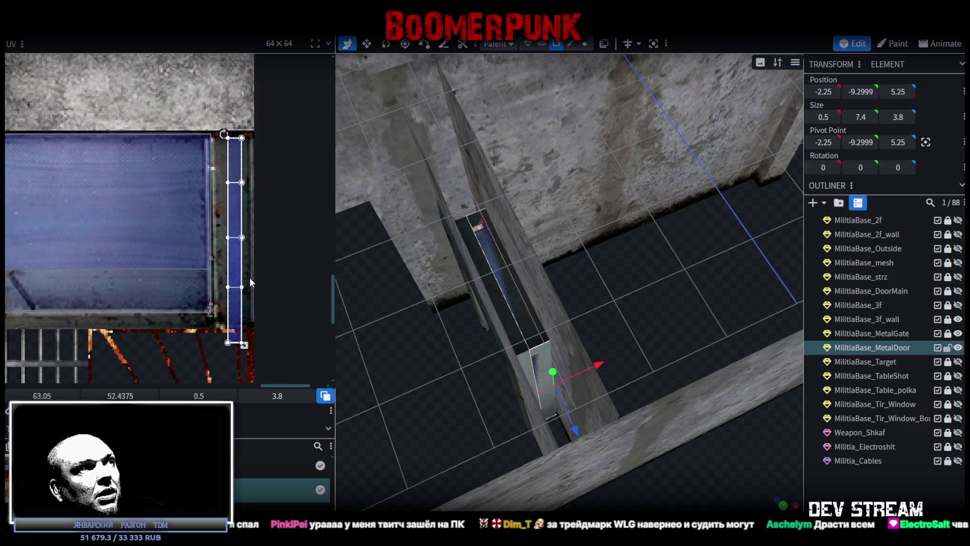
scroll(285, 262, "left", 1)
left_click_drag(274, 256, 164, 233)
right_click(162, 222)
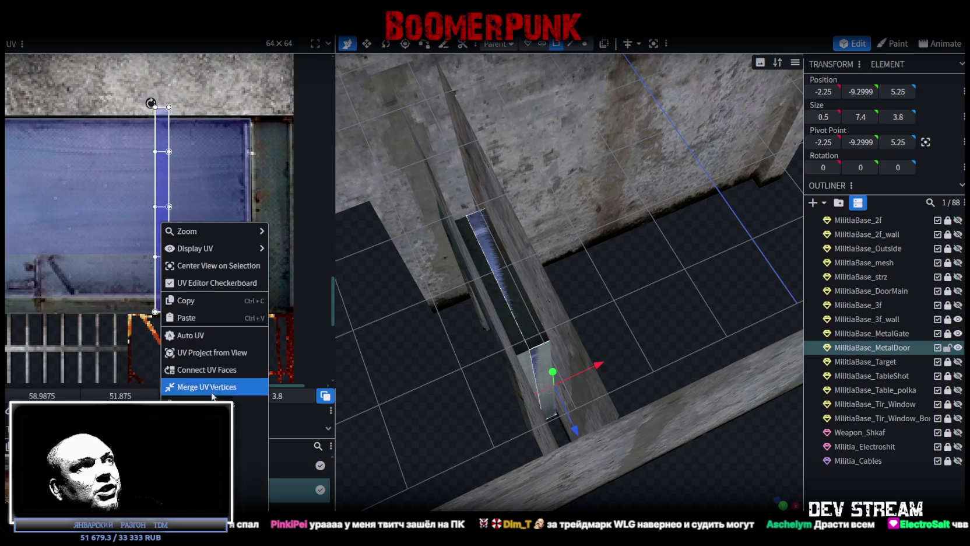
left_click(204, 421)
Position the UV strip along the top edge of the blue panel texture
left_click_drag(120, 209, 120, 221)
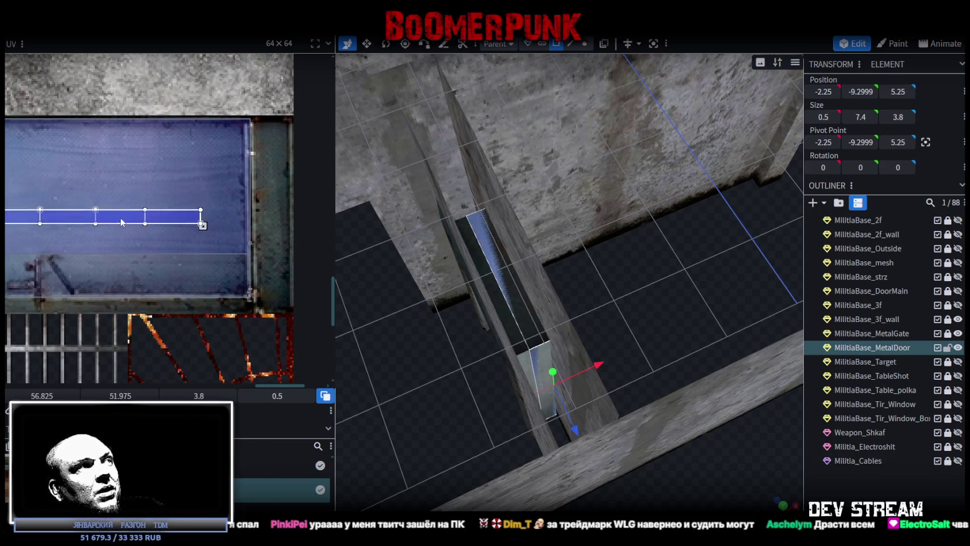
scroll(121, 267, "left", 2)
scroll(227, 259, "up", 2)
mouse_move(216, 235)
left_mouse_down()
mouse_move(244, 159)
mouse_move(258, 163)
left_mouse_up()
scroll(245, 210, "right", 3)
scroll(106, 296, "up", 1)
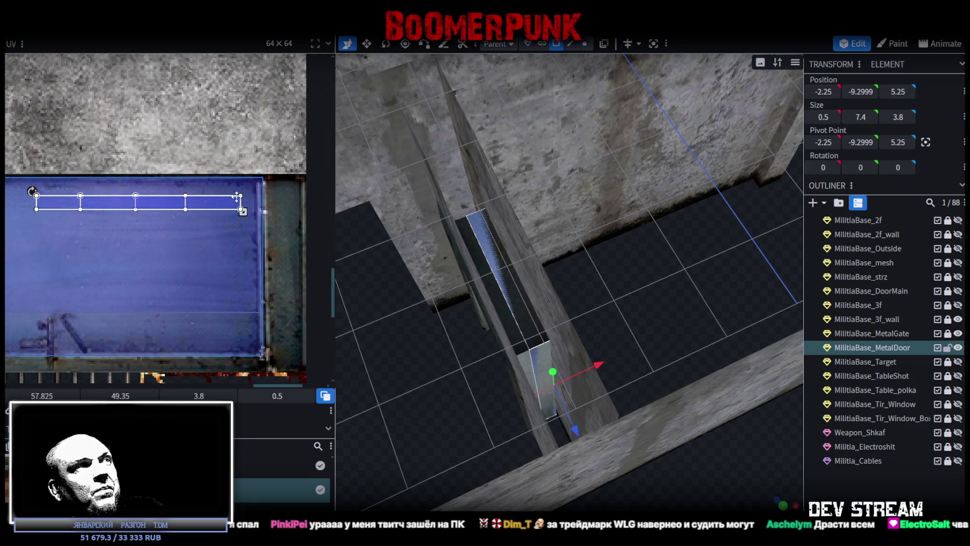
left_click_drag(237, 205, 237, 204)
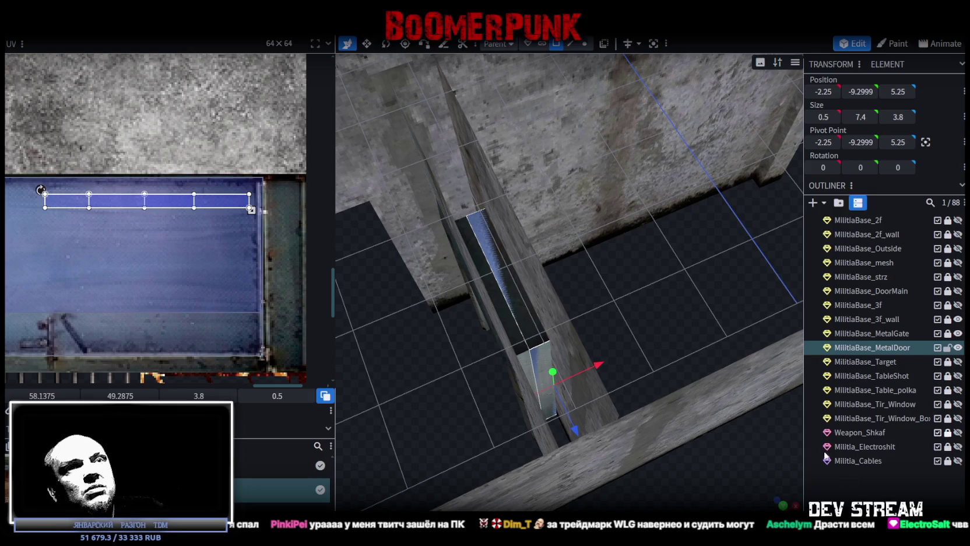
Orbit around the door to inspect the retextured edge, then switch to Steam
mouse_move(740, 407)
left_mouse_down()
mouse_move(674, 408)
mouse_move(678, 438)
mouse_move(633, 445)
left_mouse_up()
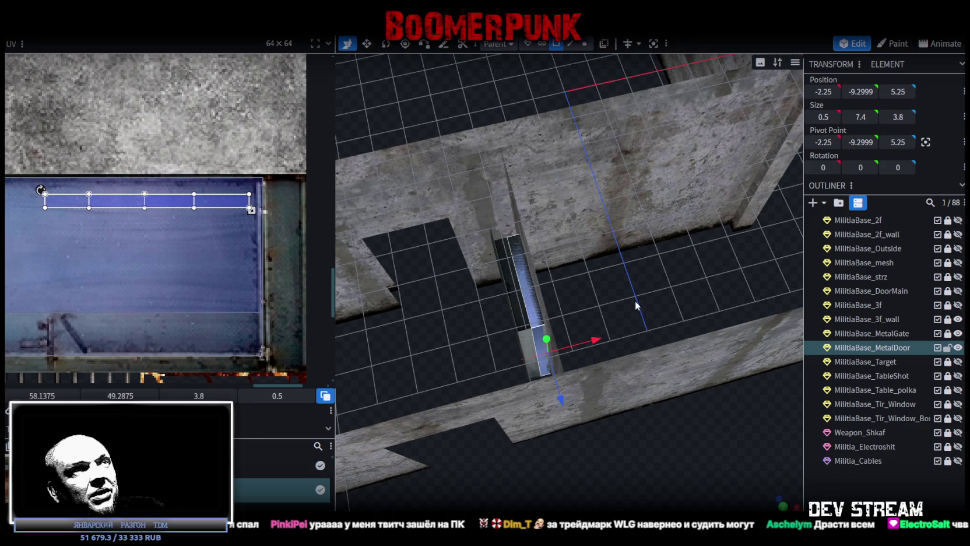
mouse_move(625, 286)
left_mouse_down()
mouse_move(647, 275)
mouse_move(541, 362)
left_mouse_up()
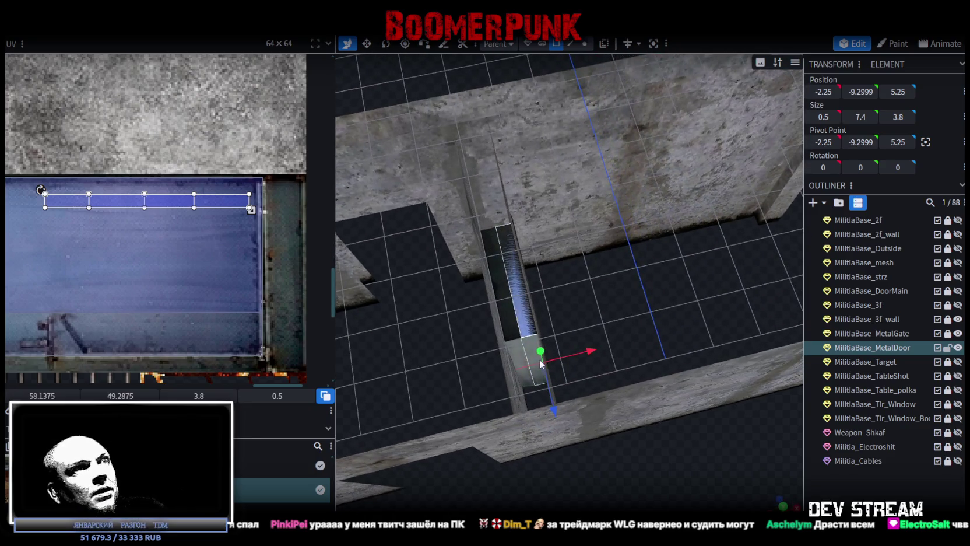
left_click_drag(568, 309, 627, 285)
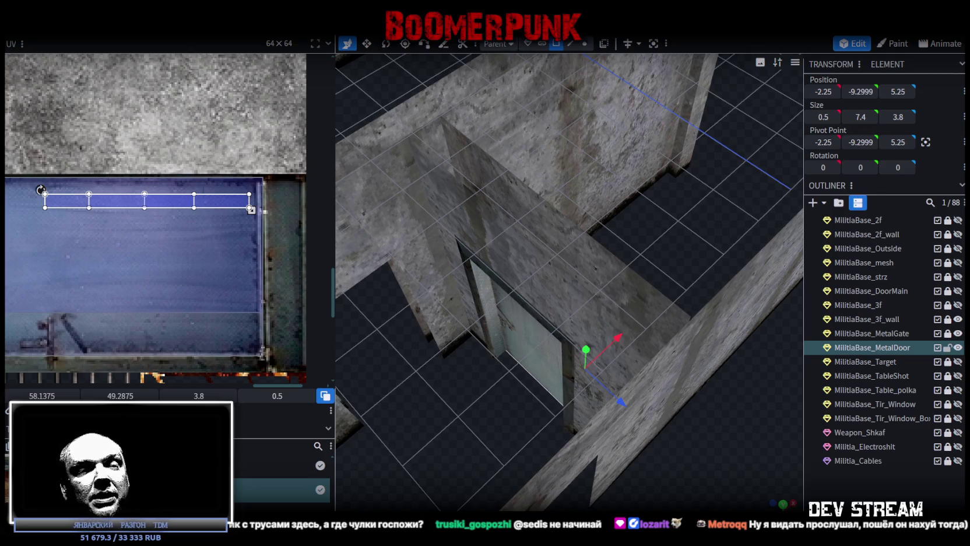
key("alt+Tab")
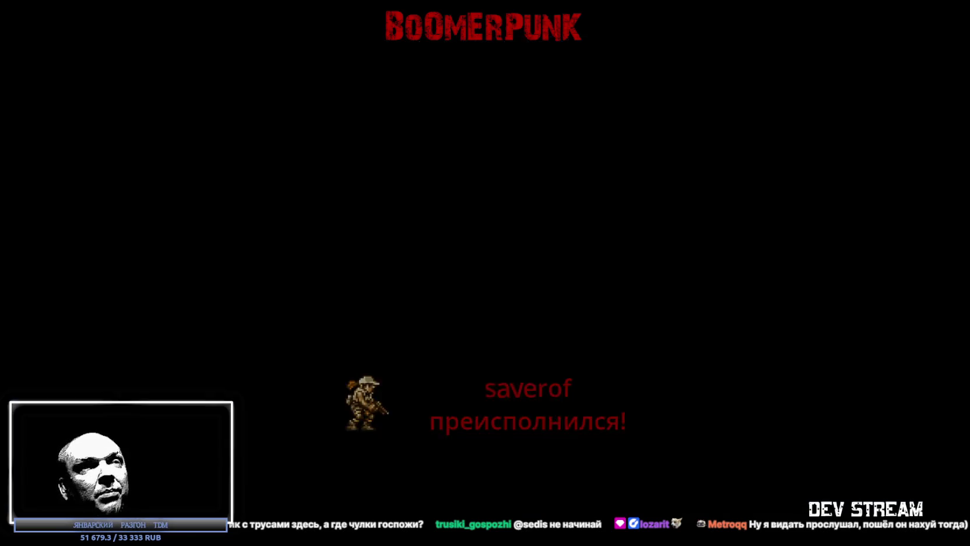
Open Tell Some Story: Foz in the Steam library and launch it
left_click(581, 308)
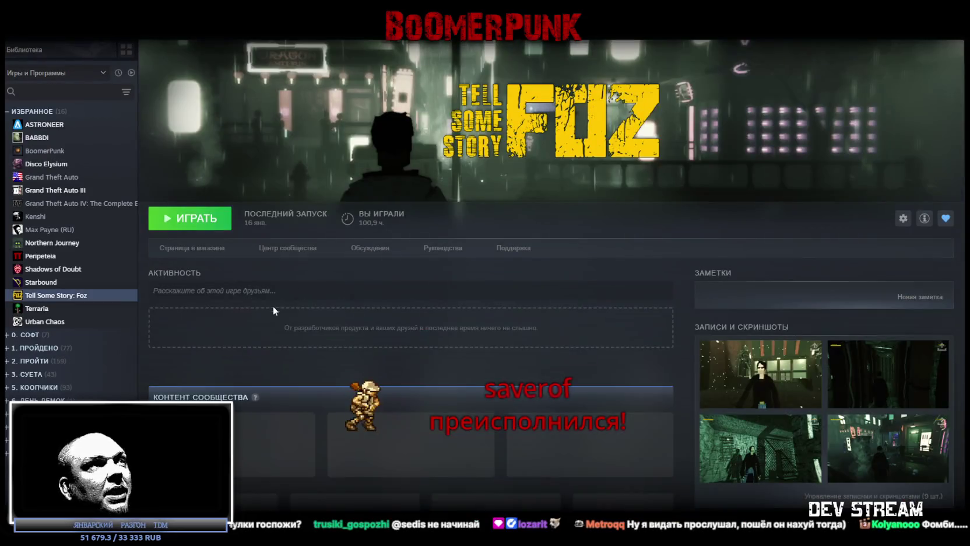
left_click(184, 219)
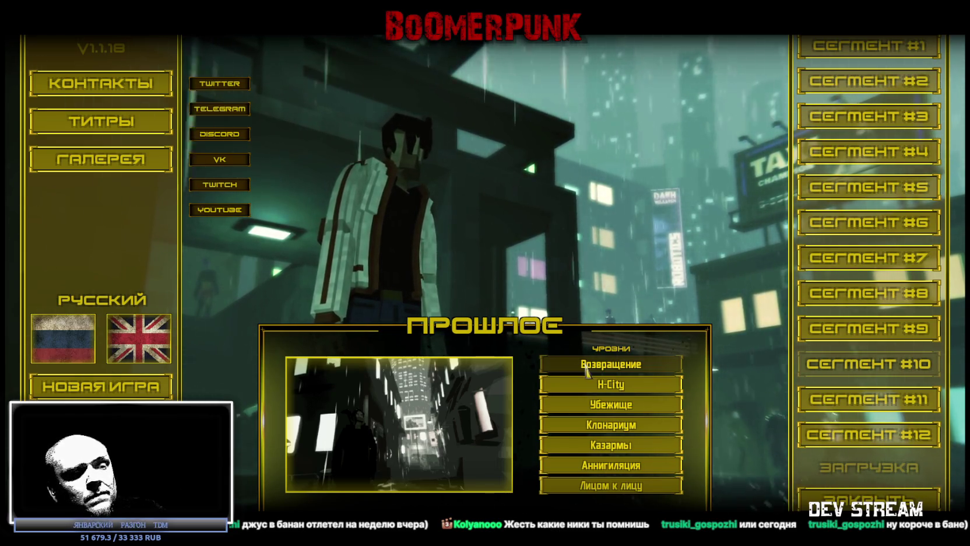
Show the Сегмент #11 'Охота' levels, then switch back to the Steam library
left_click(873, 400)
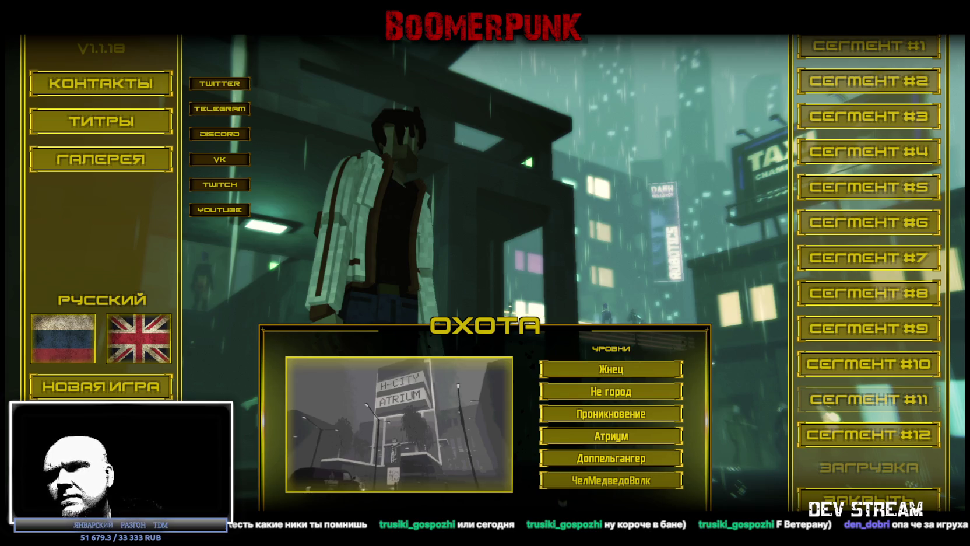
key("alt+Tab")
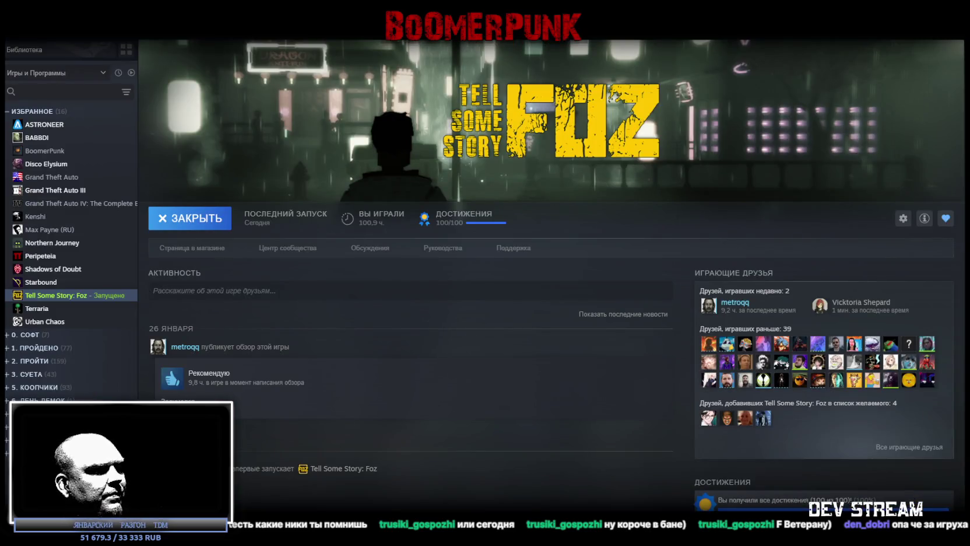
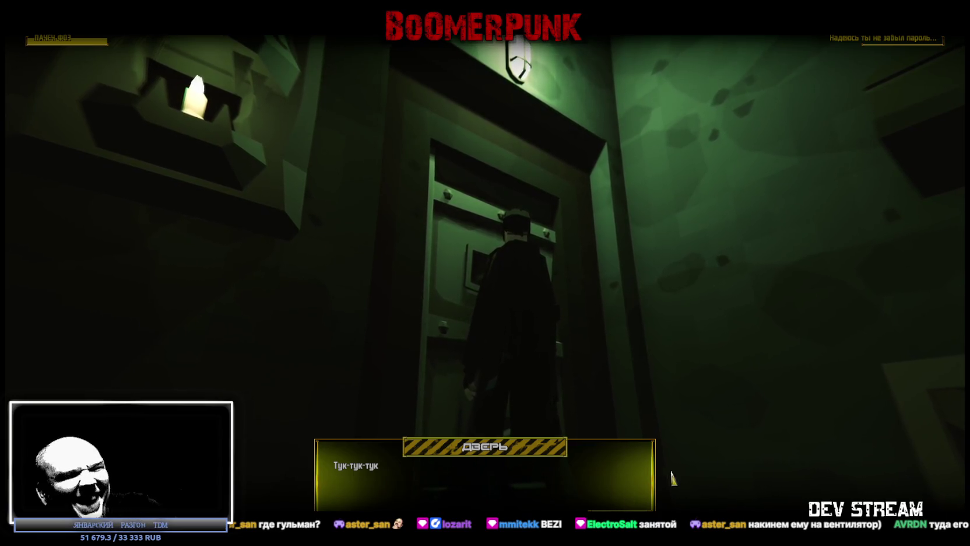
Answer the door's password prompt in Tell Some Story: Foz so the door opens
key("space")
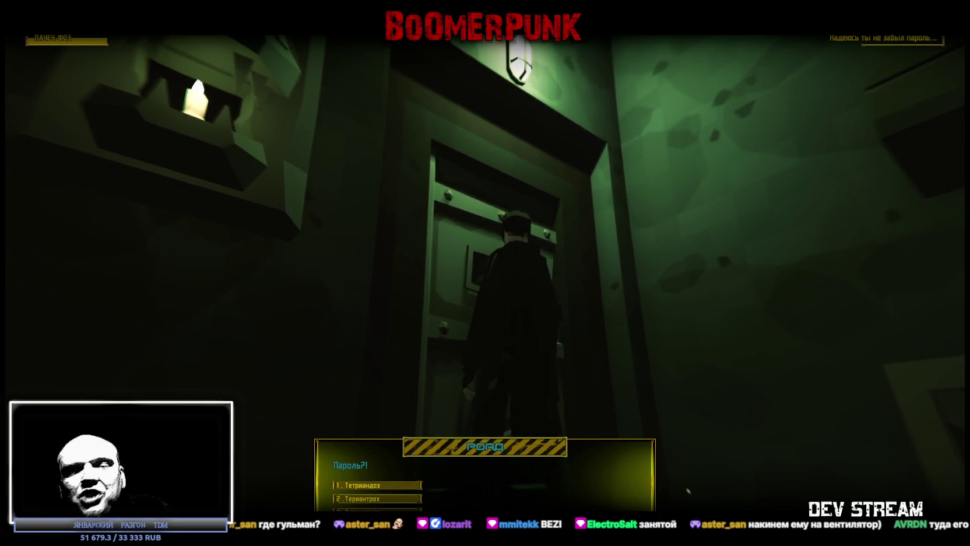
key("1")
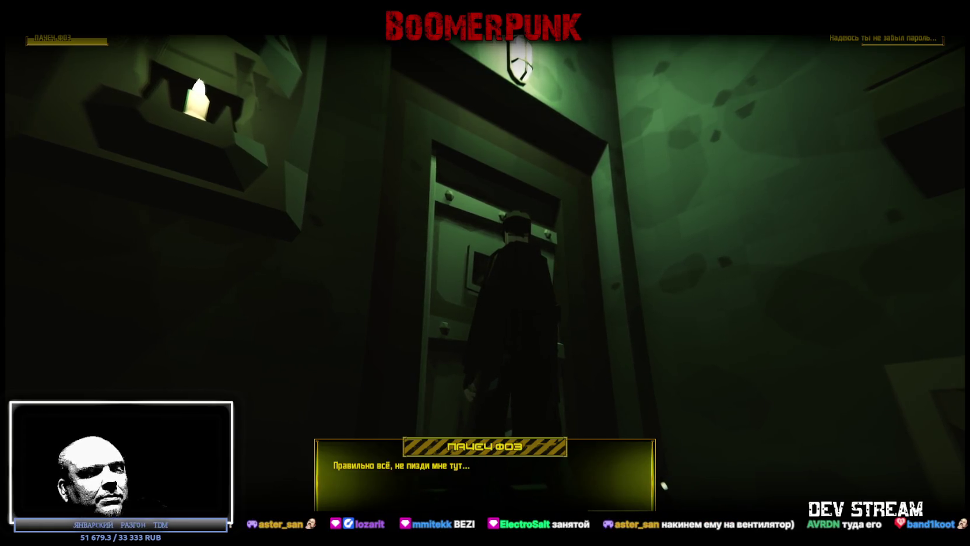
key("space")
key("space")
key("space")
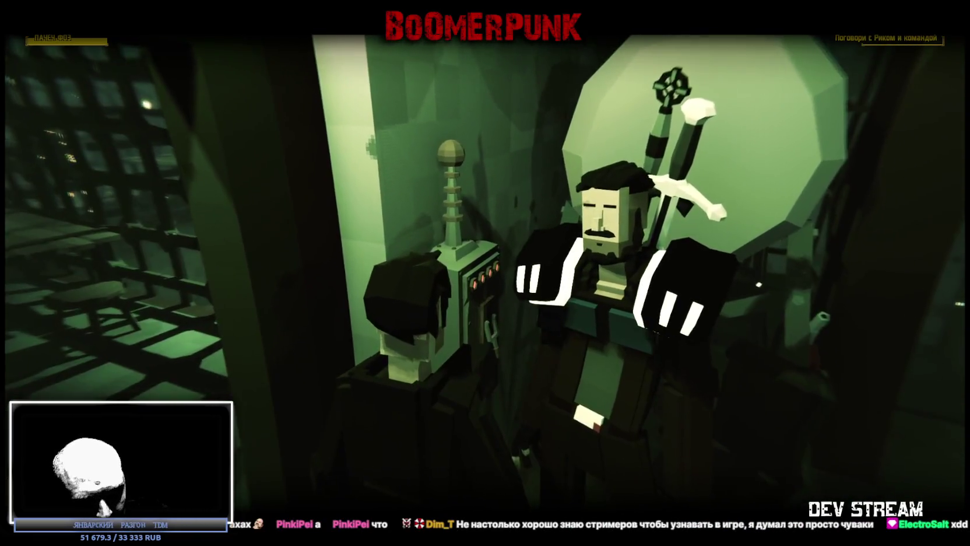
Walk the character through the doorway into the middle of the crew's room
key("w")
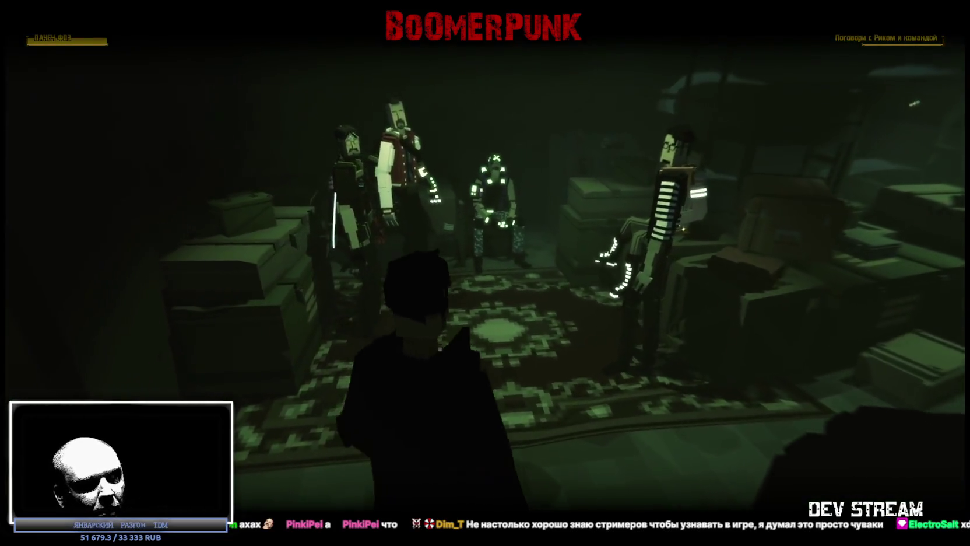
key("w")
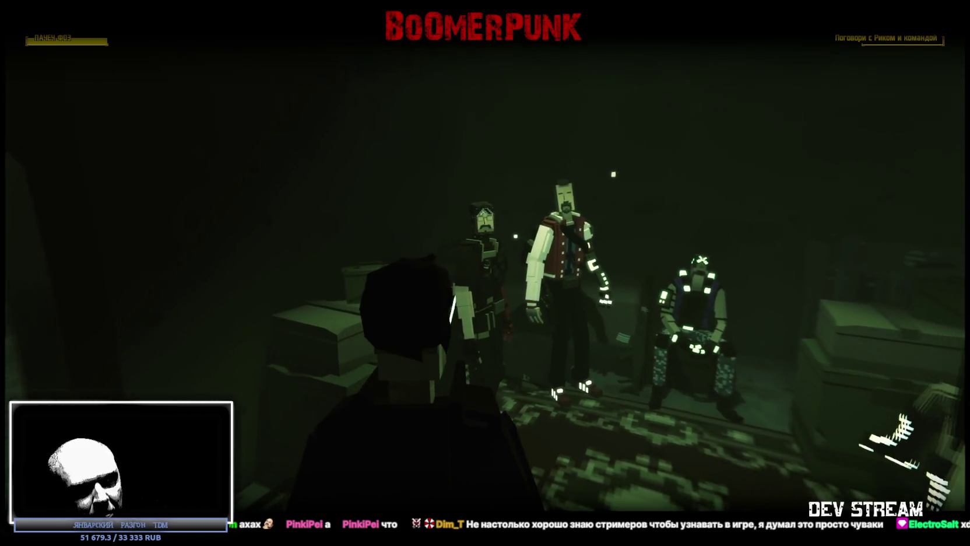
key("w")
key("w")
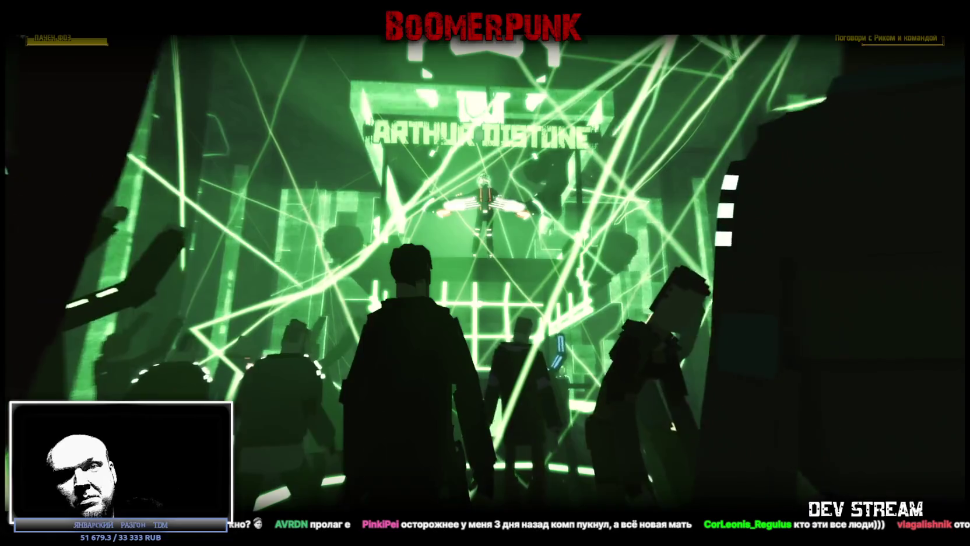
Quit Tell Some Story: Foz and confirm leaving the game
key("Escape")
key("alt+F4")
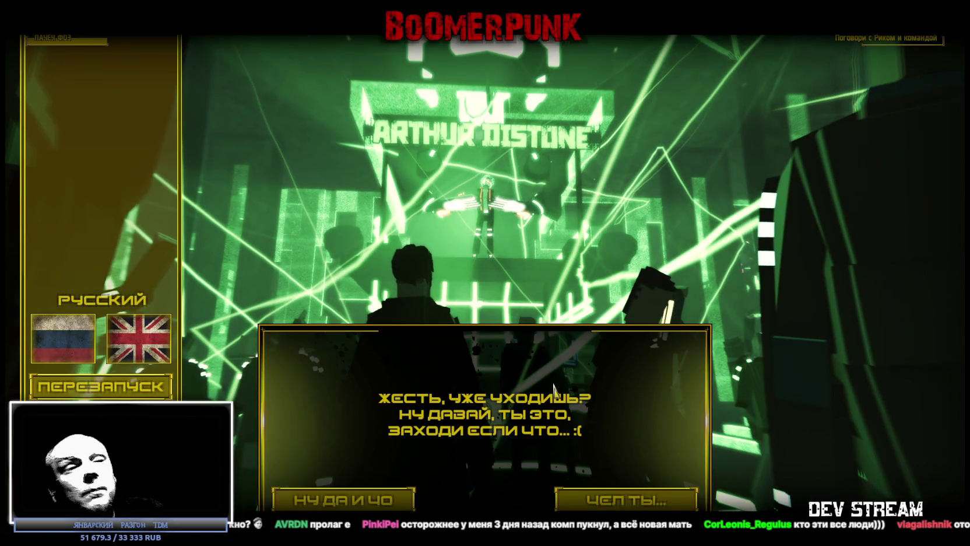
left_click(336, 496)
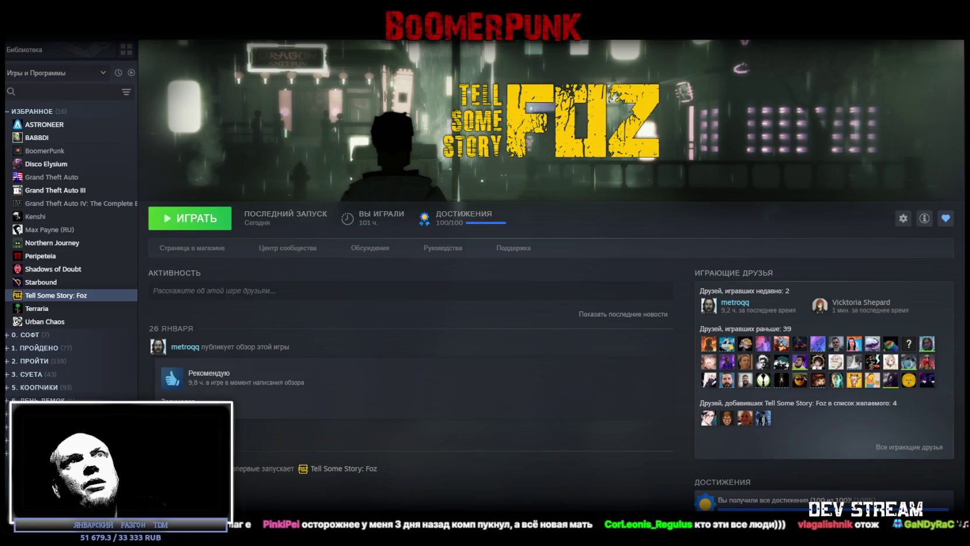
key("alt+Tab")
Select the MilitiaBase_MetalDoor face in the doorway and save Build0Tutor.bbmodel
mouse_move(524, 207)
left_mouse_down()
mouse_move(572, 302)
mouse_move(689, 402)
mouse_move(557, 385)
mouse_move(607, 408)
left_mouse_up()
mouse_move(492, 478)
left_mouse_down()
mouse_move(614, 459)
mouse_move(626, 440)
left_mouse_up()
left_click(573, 369)
mouse_move(543, 450)
left_mouse_down()
mouse_move(543, 467)
mouse_move(566, 469)
mouse_move(545, 416)
left_mouse_up()
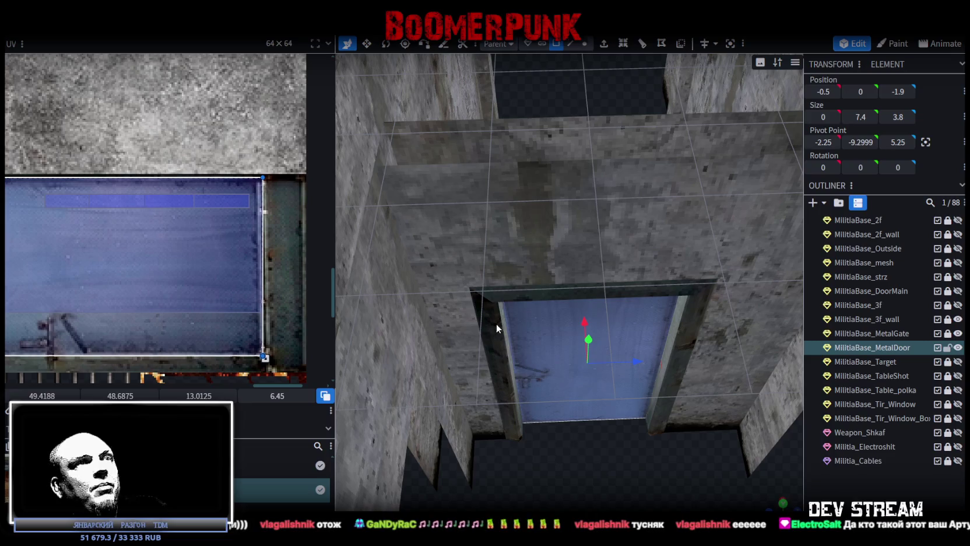
mouse_move(668, 311)
left_mouse_down()
mouse_move(651, 425)
mouse_move(347, 416)
mouse_move(544, 382)
mouse_move(561, 423)
mouse_move(594, 440)
mouse_move(523, 337)
mouse_move(474, 298)
mouse_move(579, 354)
mouse_move(588, 416)
mouse_move(544, 403)
left_mouse_up()
left_click(617, 338)
mouse_move(617, 338)
left_mouse_down()
mouse_move(580, 428)
mouse_move(529, 440)
mouse_move(610, 409)
left_mouse_up()
key("ctrl+s")
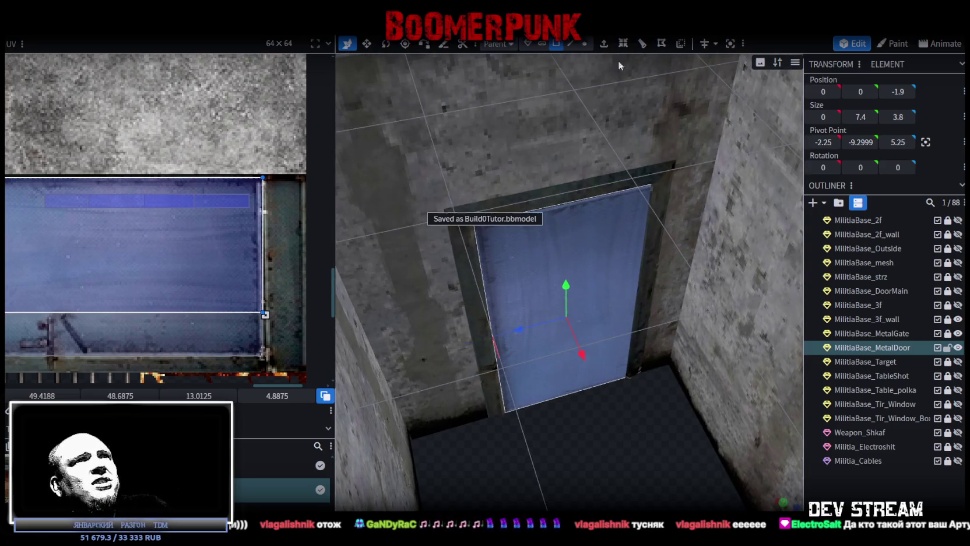
mouse_move(556, 43)
mouse_move(584, 76)
left_mouse_down()
mouse_move(601, 394)
mouse_move(613, 414)
mouse_move(623, 399)
left_mouse_up()
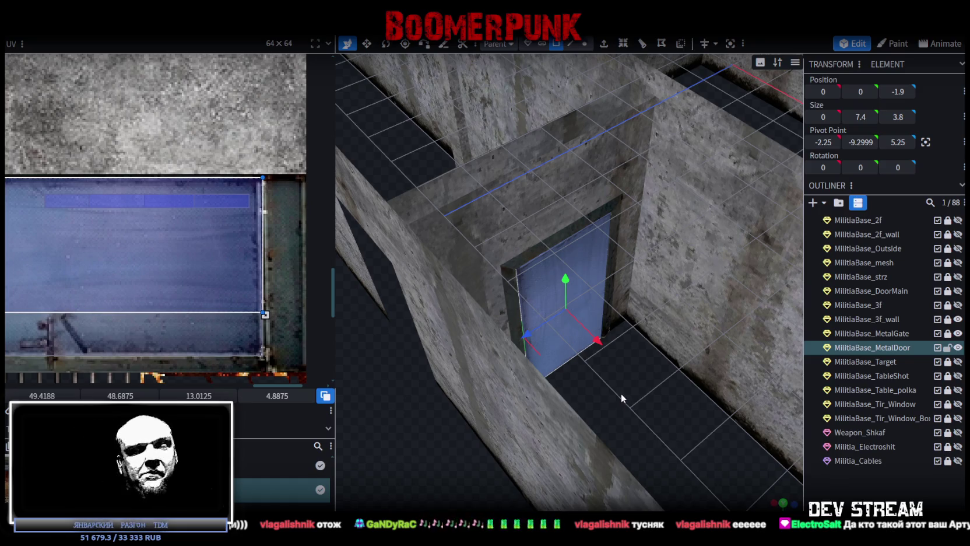
scroll(549, 303, "down", 3)
mouse_move(549, 303)
left_mouse_down()
mouse_move(560, 404)
mouse_move(622, 442)
mouse_move(657, 440)
mouse_move(735, 408)
mouse_move(667, 404)
mouse_move(569, 438)
mouse_move(542, 414)
mouse_move(396, 391)
left_mouse_up()
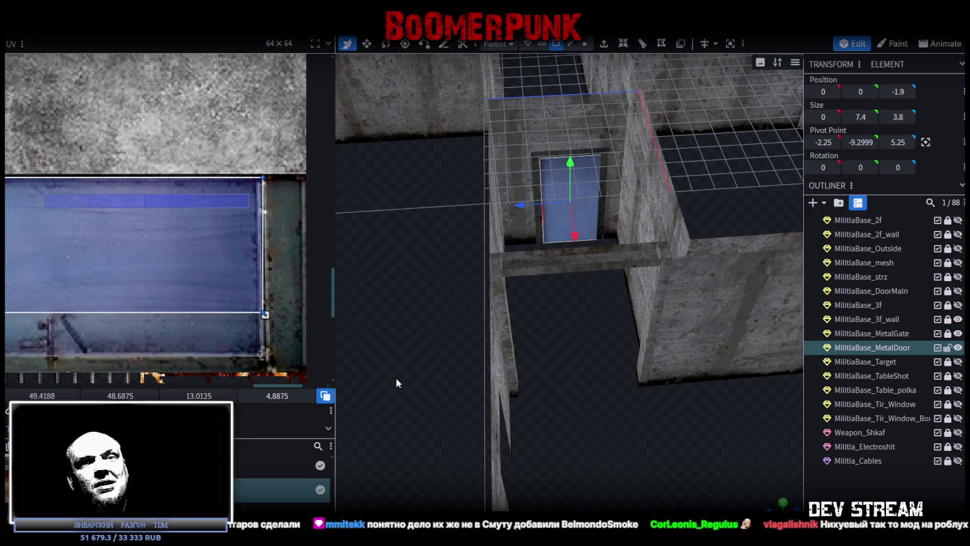
mouse_move(590, 218)
left_mouse_down()
mouse_move(618, 416)
mouse_move(653, 381)
mouse_move(722, 394)
mouse_move(622, 376)
mouse_move(460, 383)
mouse_move(600, 342)
left_mouse_up()
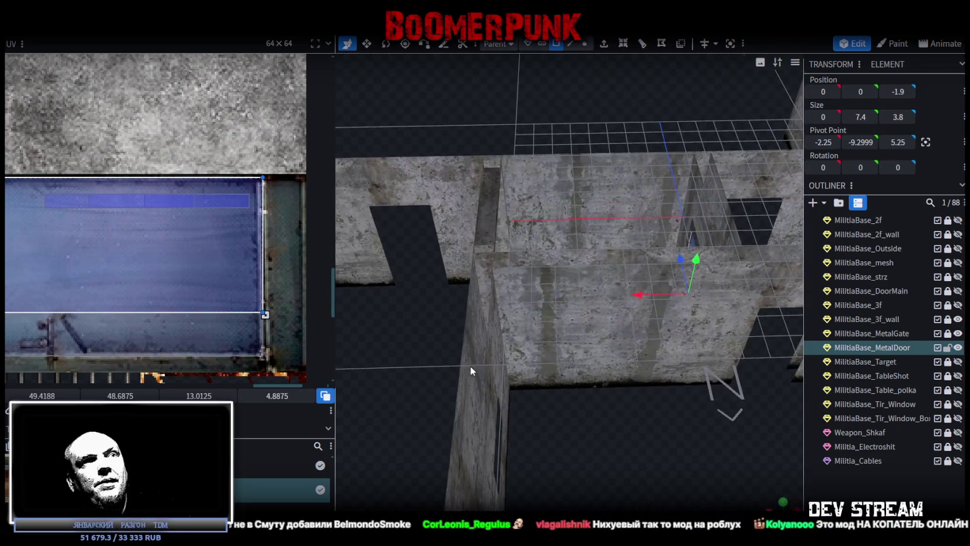
left_click_drag(473, 365, 494, 353)
scroll(245, 258, "down", 3)
scroll(88, 242, "up", 4)
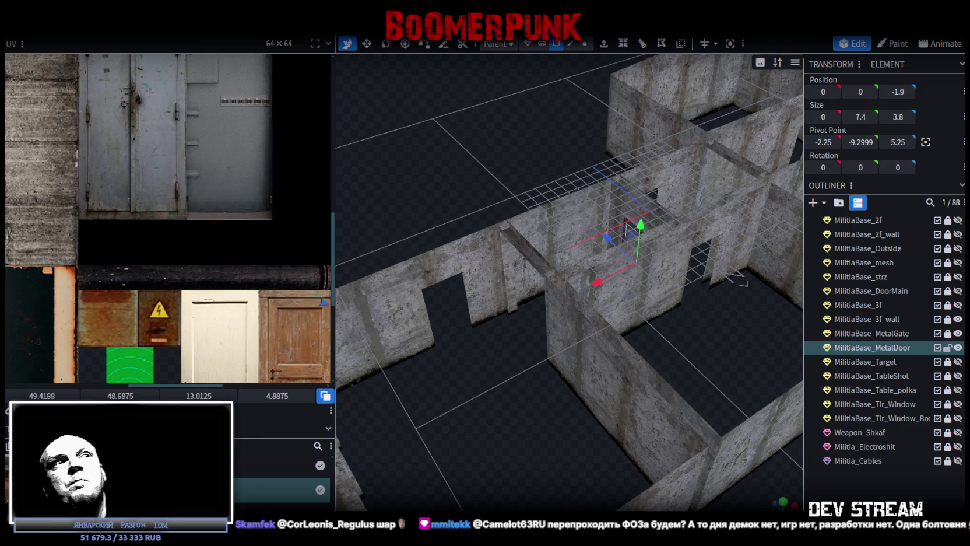
scroll(607, 366, "down", 3)
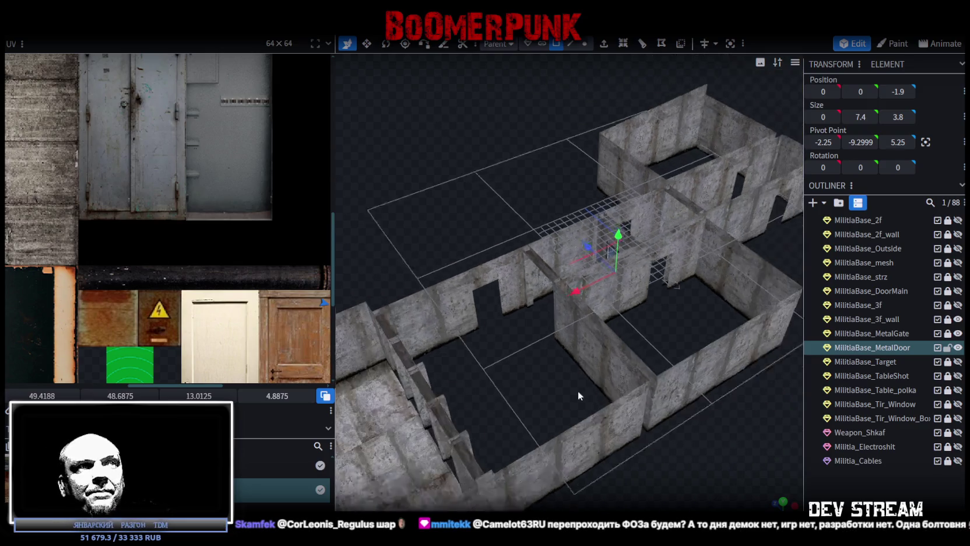
Inspect the base walls around the metal door and save the model
scroll(578, 391, "down", 3)
left_click_drag(648, 421, 500, 443)
scroll(499, 443, "up", 5)
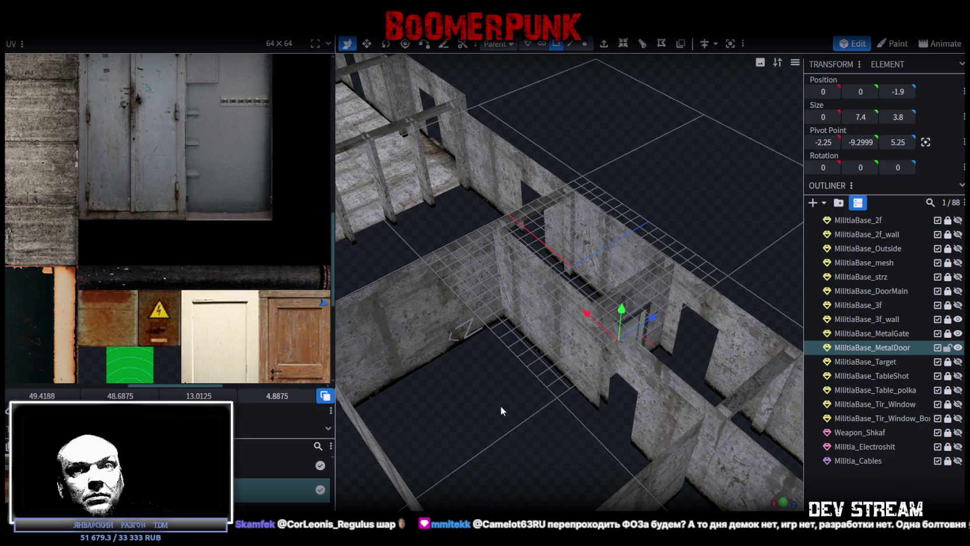
scroll(500, 387, "down", 3)
scroll(518, 402, "up", 3)
left_click_drag(518, 402, 523, 393)
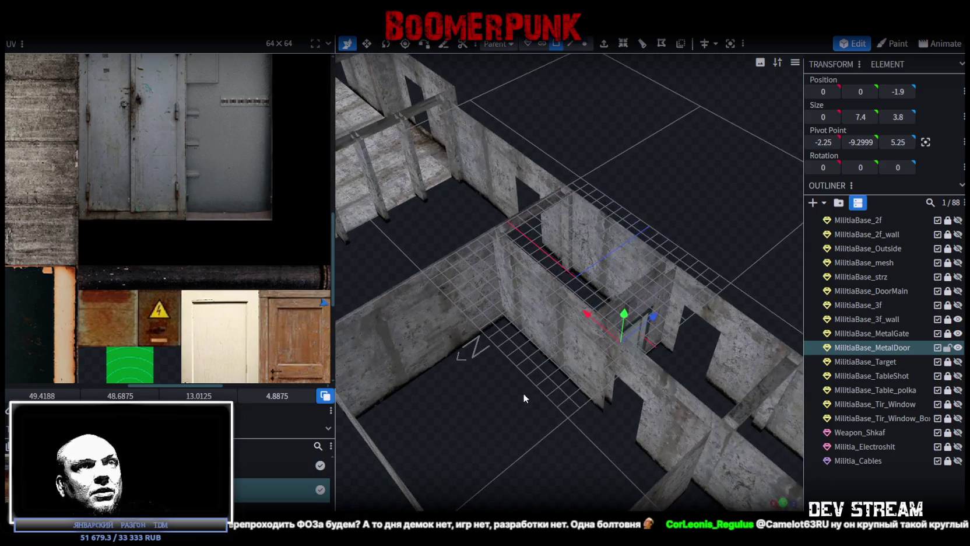
key("ctrl+s")
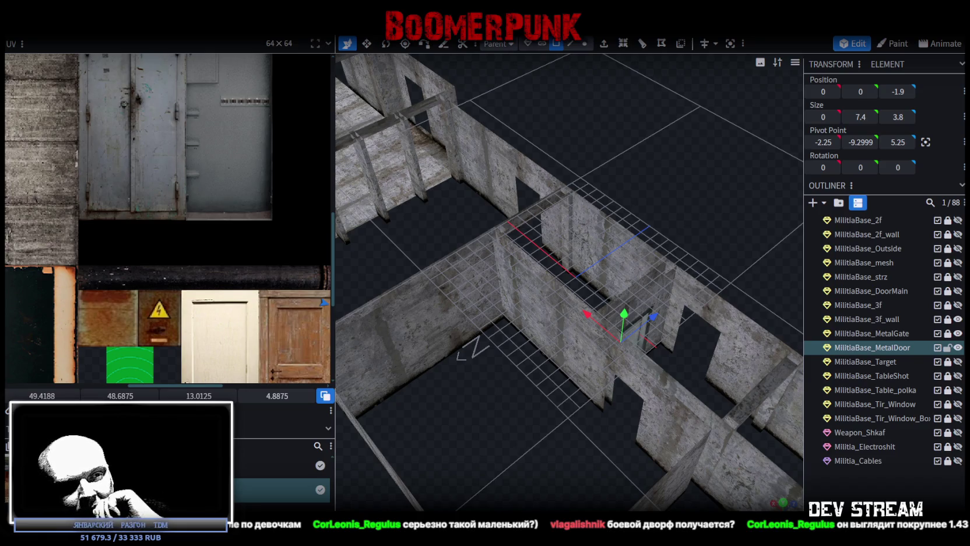
key("alt+Tab")
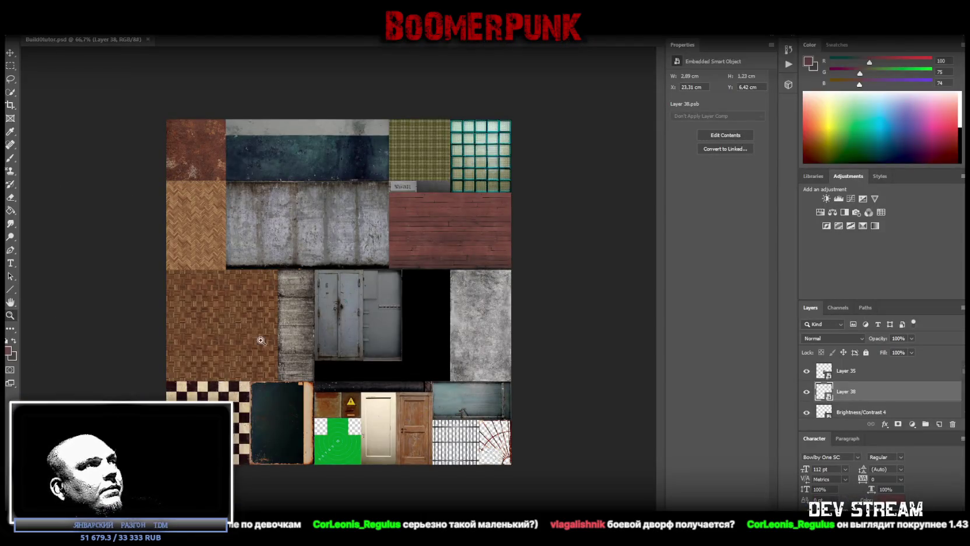
Paste the intercom photo and snap it flush with the atlas top edge at Y 0
scroll(424, 431, "up", 5, "alt")
scroll(435, 456, "down", 2)
key("ctrl+v")
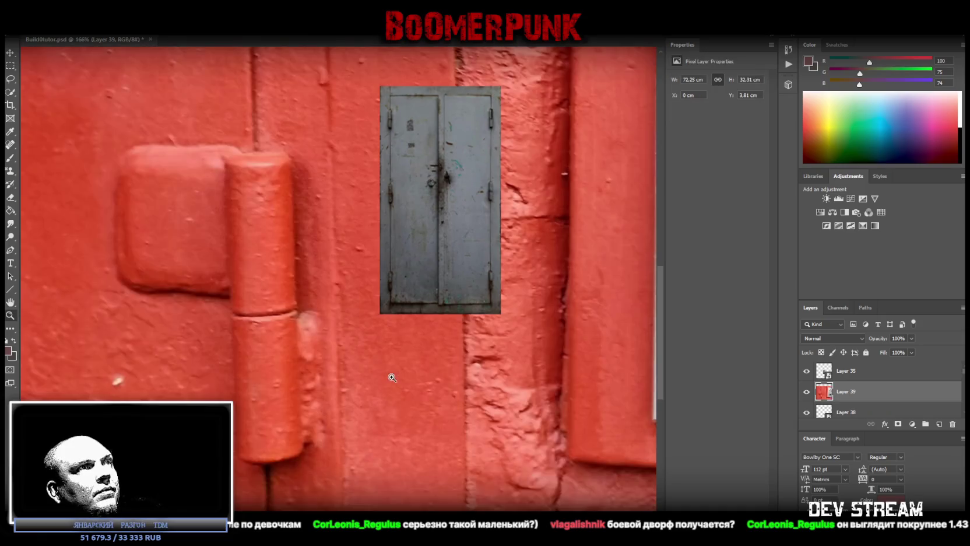
left_click_drag(481, 349, 451, 350)
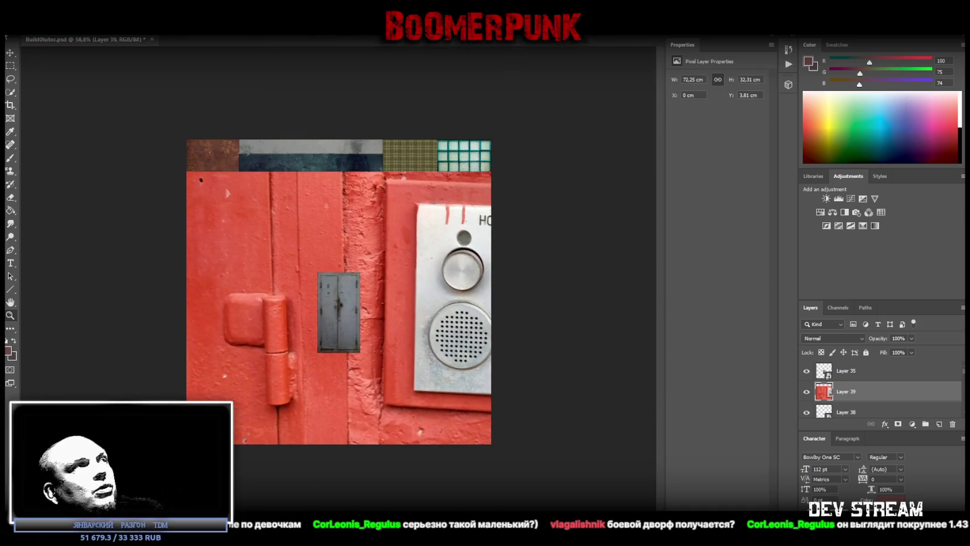
key("v")
mouse_move(213, 209)
left_mouse_down()
mouse_move(248, 220)
mouse_move(159, 214)
left_mouse_up()
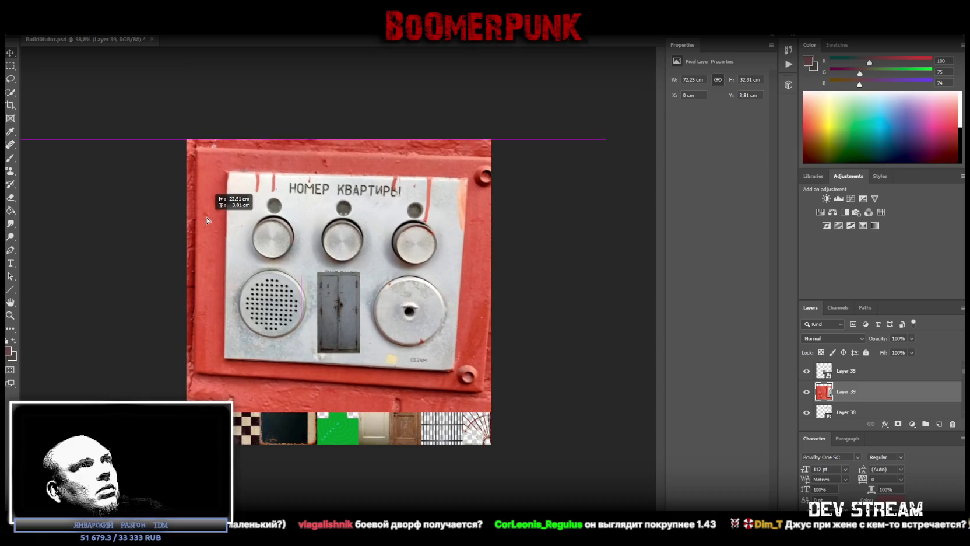
Convert Layer 39 into an embedded smart object
right_click(851, 392)
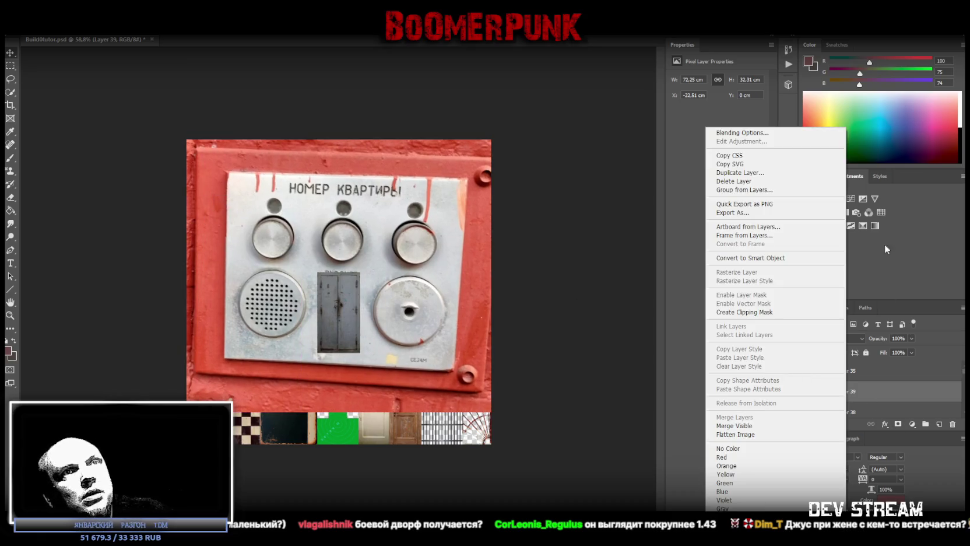
left_click(787, 257)
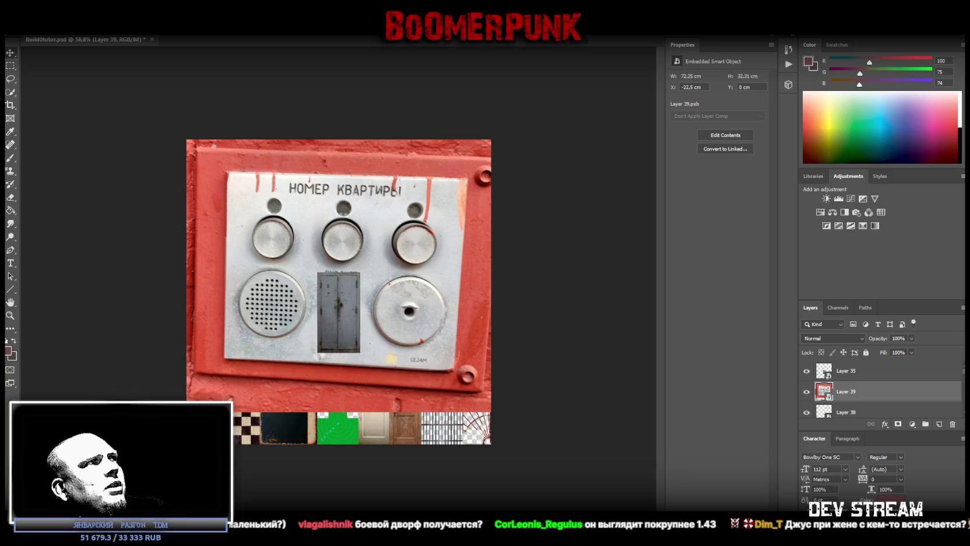
left_click(46, 26)
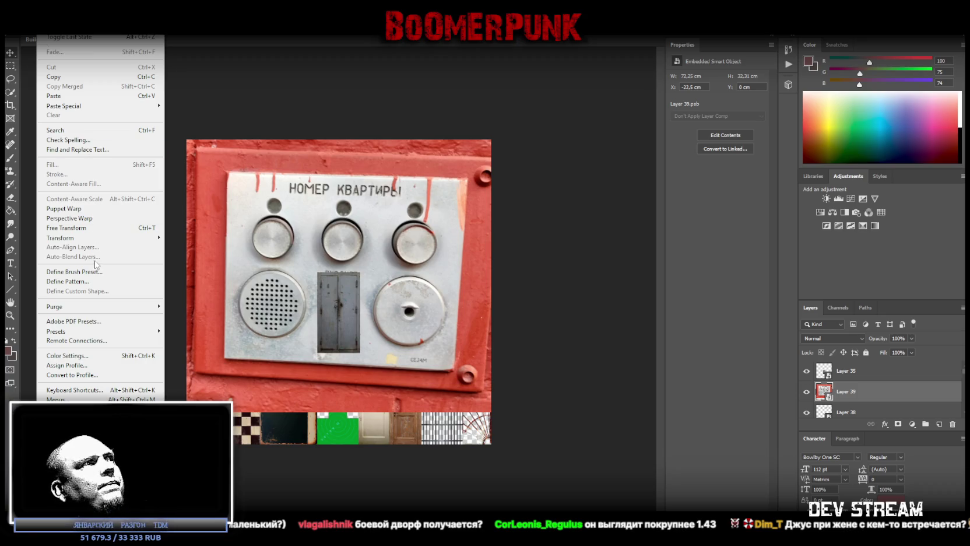
Start a Perspective Warp and pin its plane's corners onto the intercom's metal call panel
left_click(85, 218)
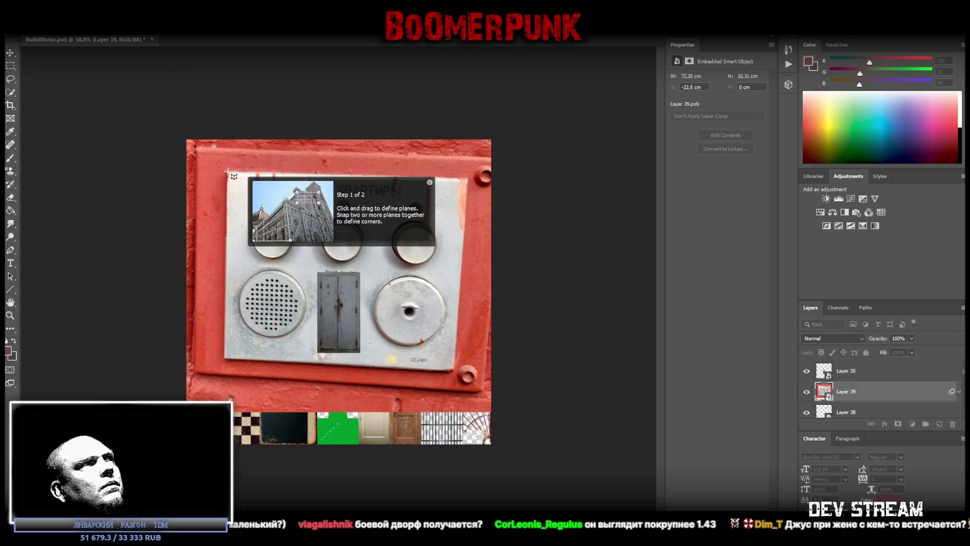
left_click_drag(227, 172, 455, 374)
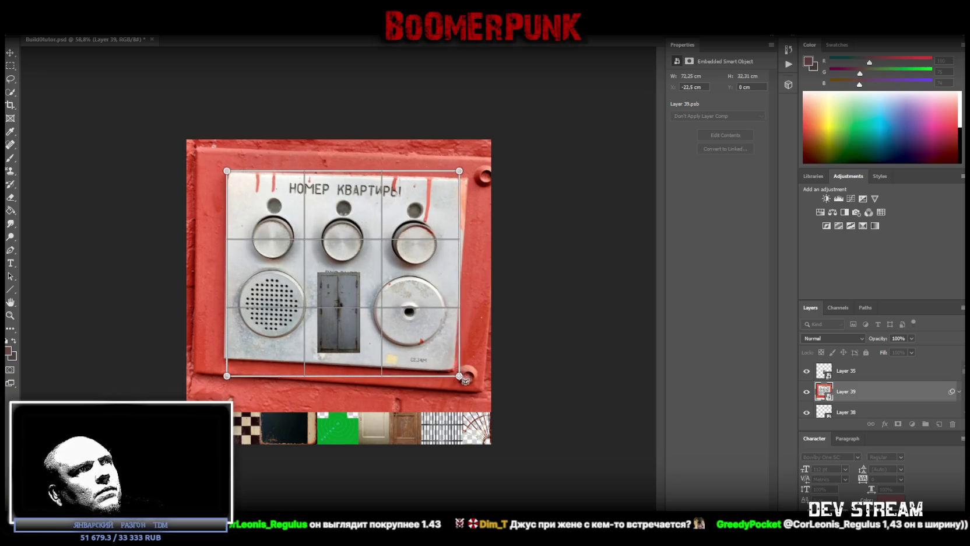
left_click_drag(455, 374, 454, 372)
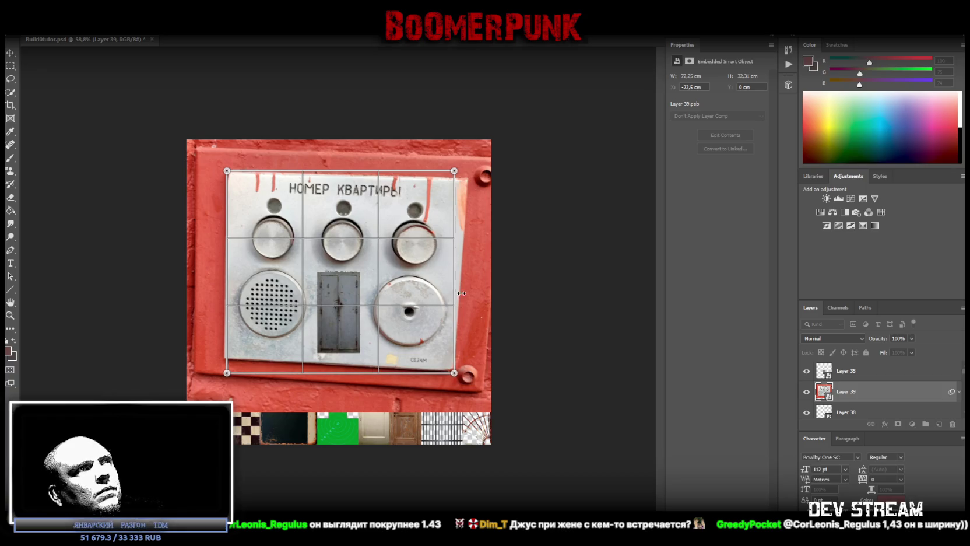
left_click_drag(454, 172, 468, 179)
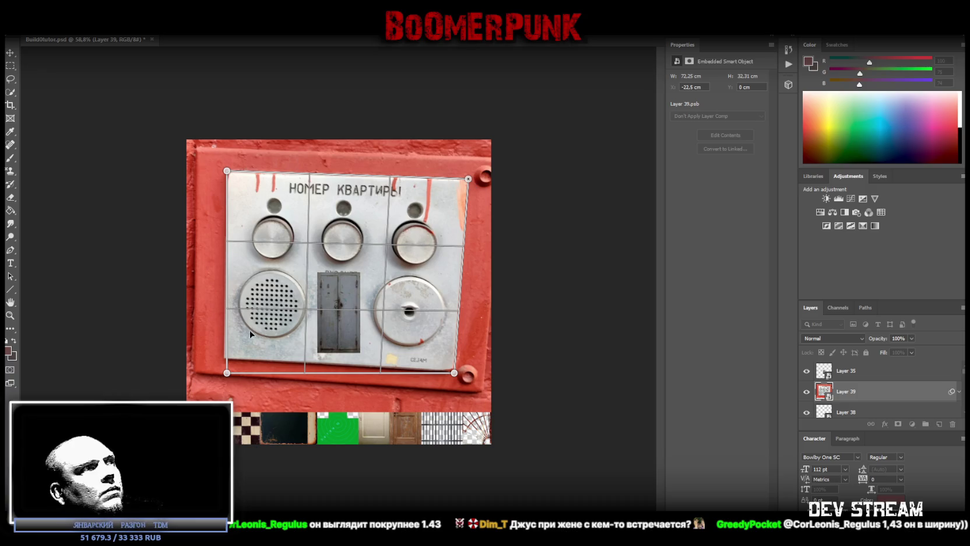
left_click_drag(227, 373, 224, 358)
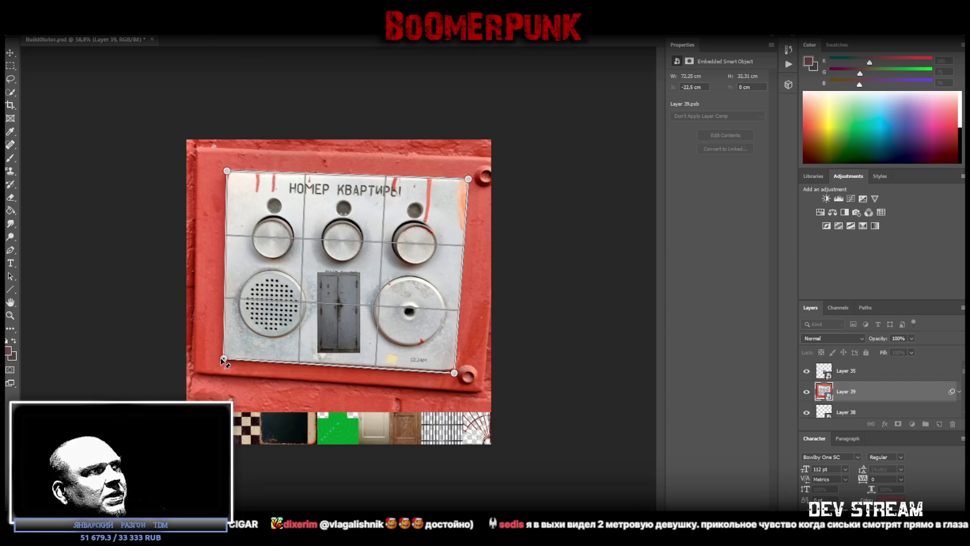
Straighten and commit the intercom panel warp, then marquee-select the flattened panel area
left_click_drag(224, 358, 224, 356)
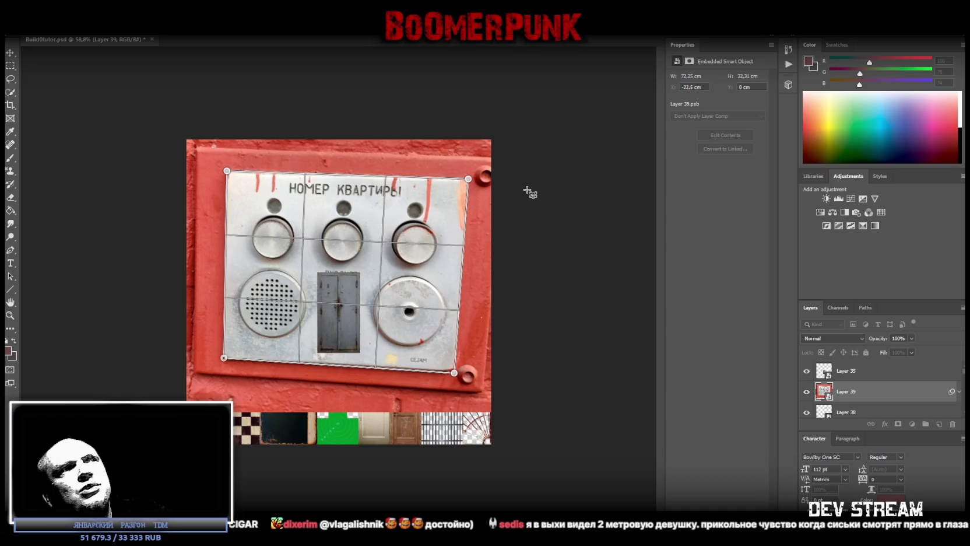
key("w")
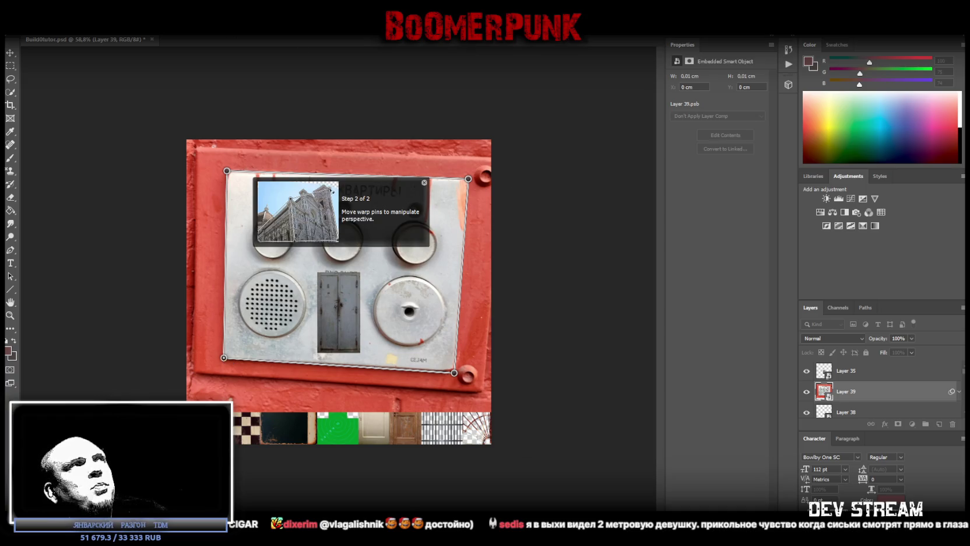
key("Return")
left_click(10, 65)
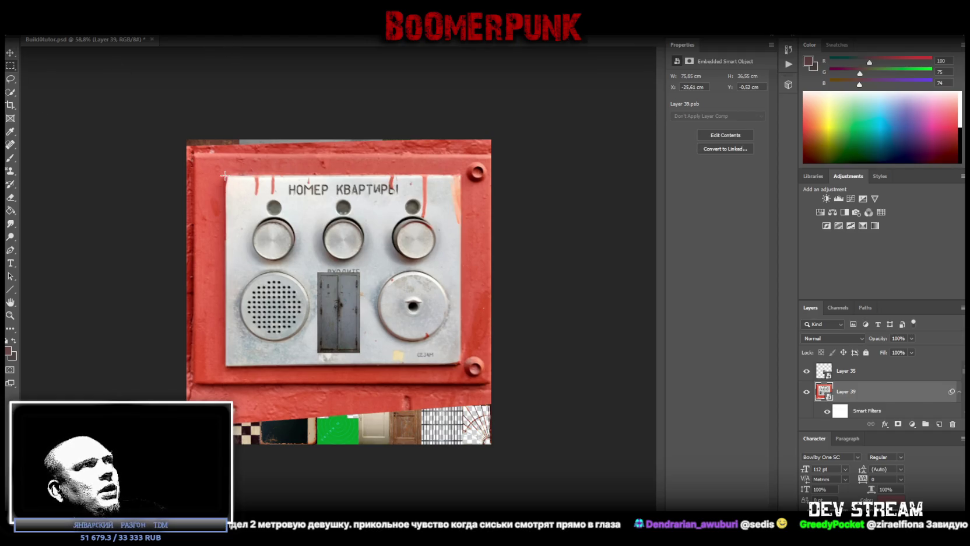
left_click_drag(225, 175, 462, 365)
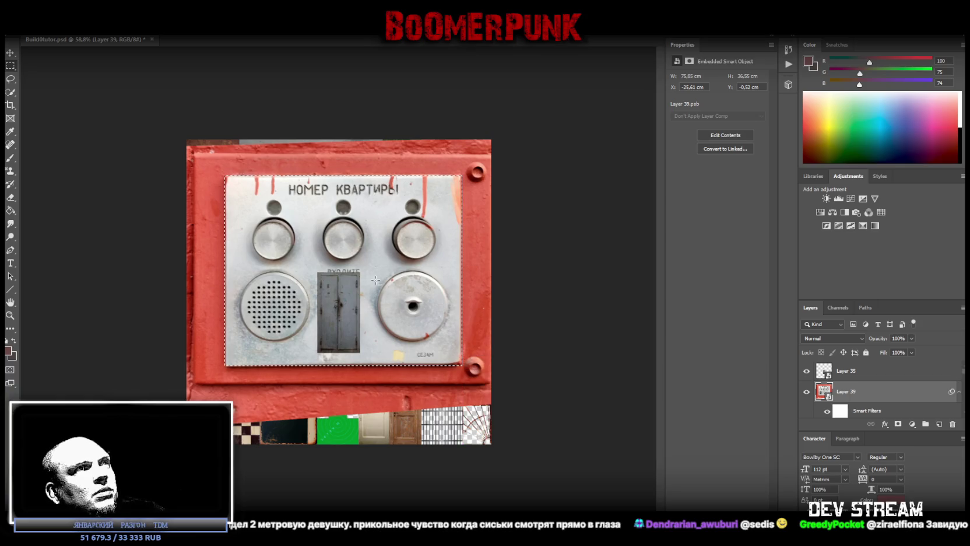
Copy the selected intercom panel onto its own new layer
right_click(316, 267)
left_click(369, 338)
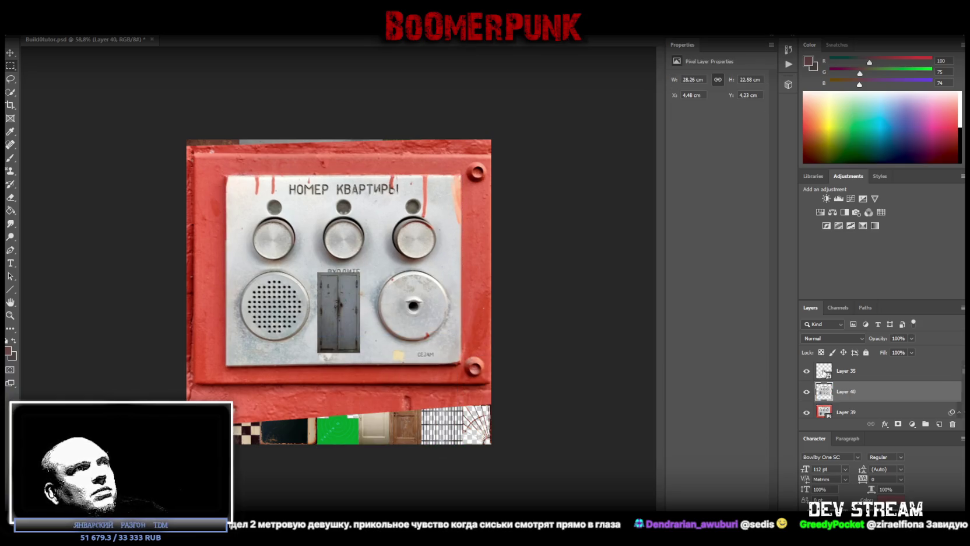
key("ctrl+z")
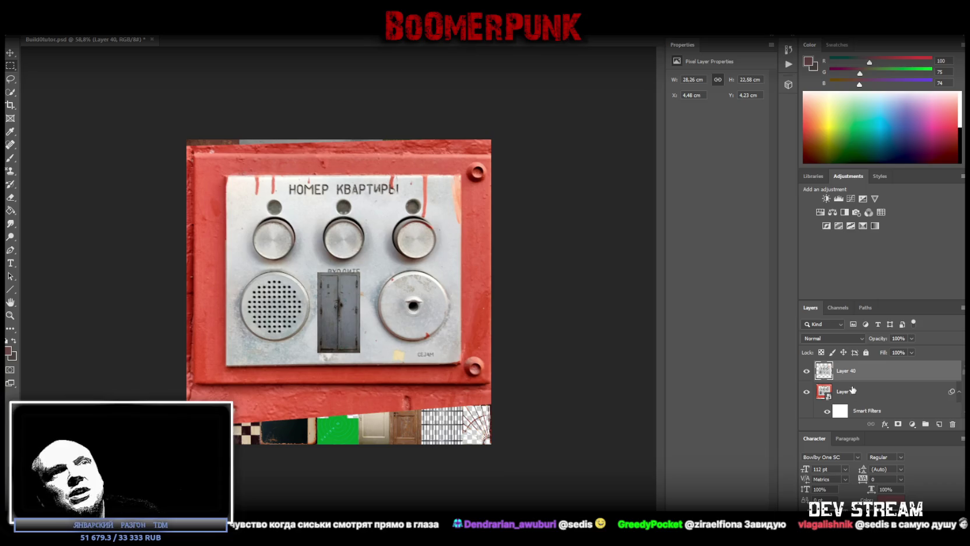
key("ctrl+shift+z")
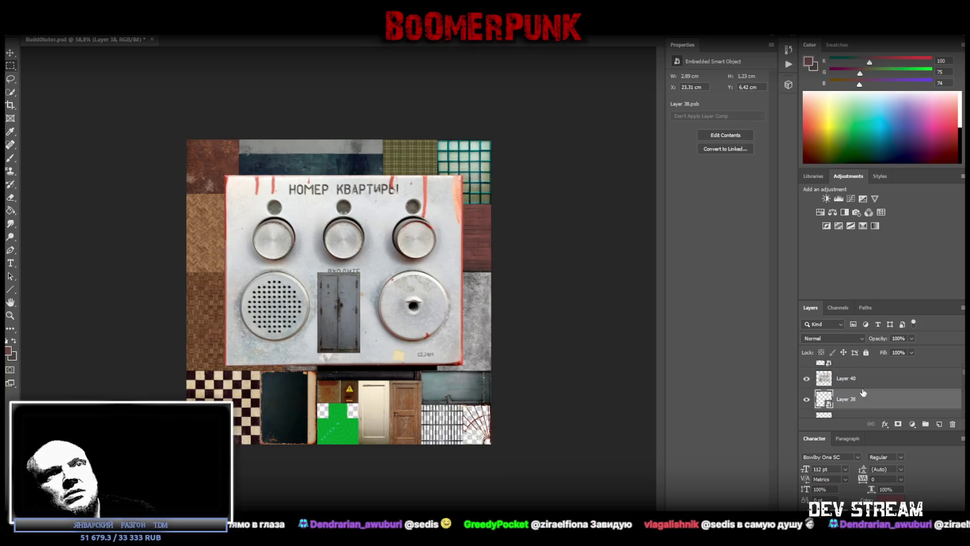
right_click(854, 378)
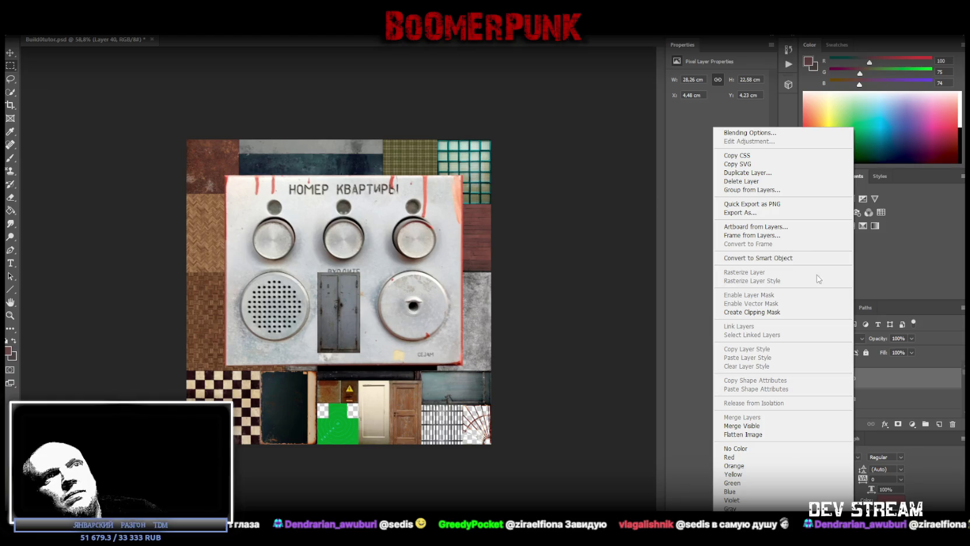
key("Escape")
Add a Brightness/Contrast adjustment with contrast 100 and brightness -55, merged into the panel layer
left_click(826, 199)
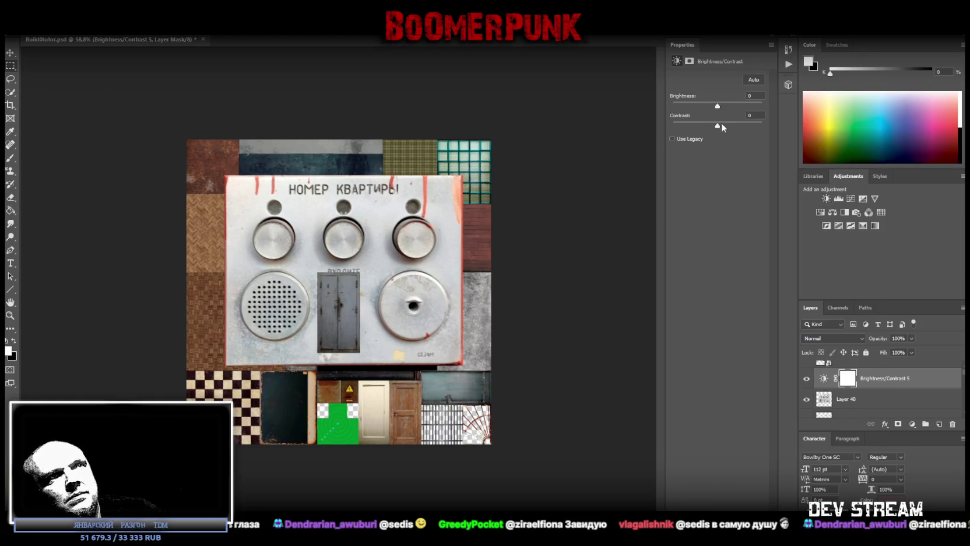
left_click_drag(717, 125, 787, 129)
left_click(718, 108)
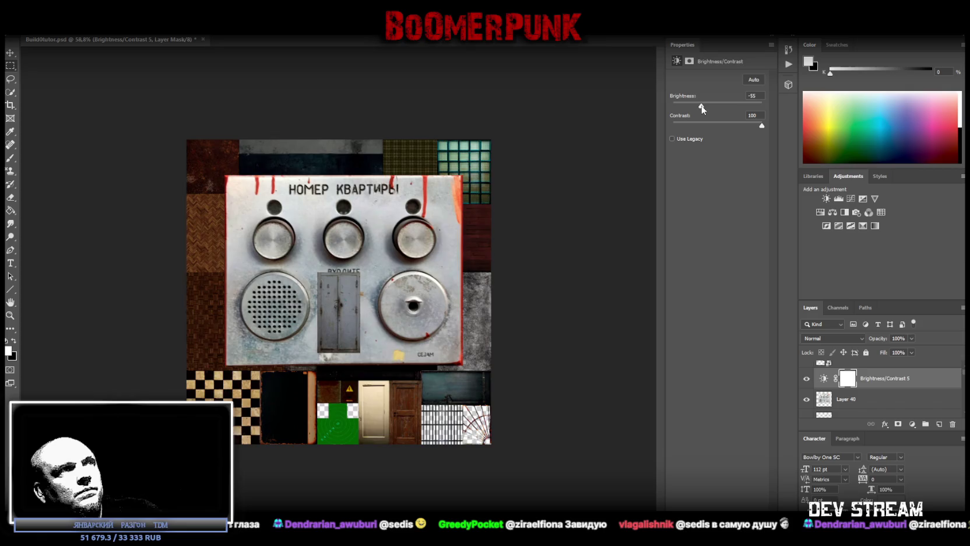
left_click(866, 401, "ctrl")
right_click(866, 401)
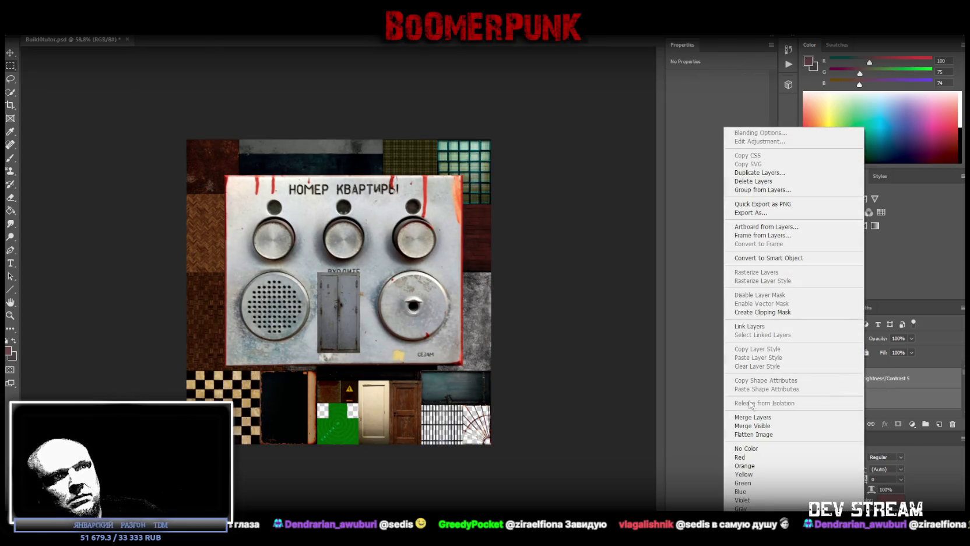
left_click(758, 413)
Add a Hue/Saturation adjustment at saturation -55 and merge it into the panel layer
left_click(820, 212)
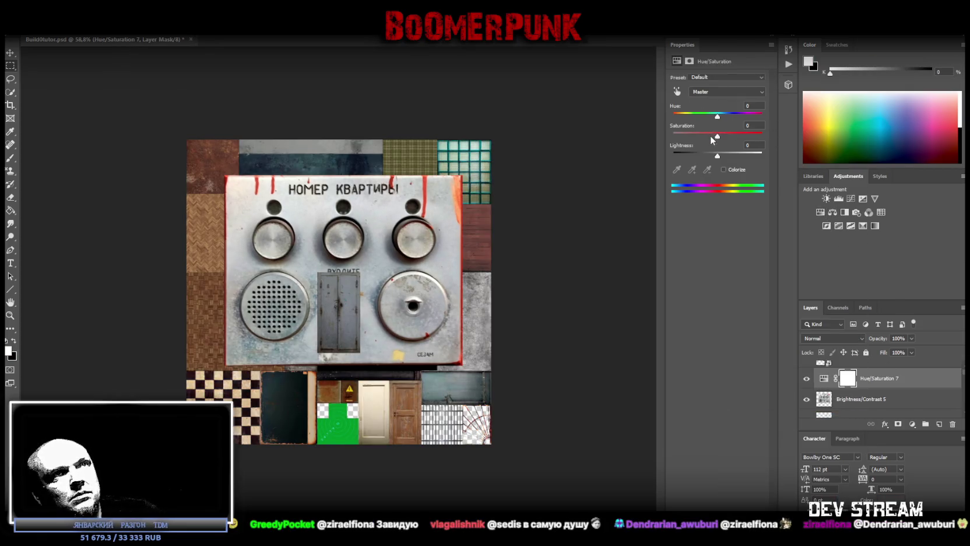
left_click_drag(717, 136, 694, 136)
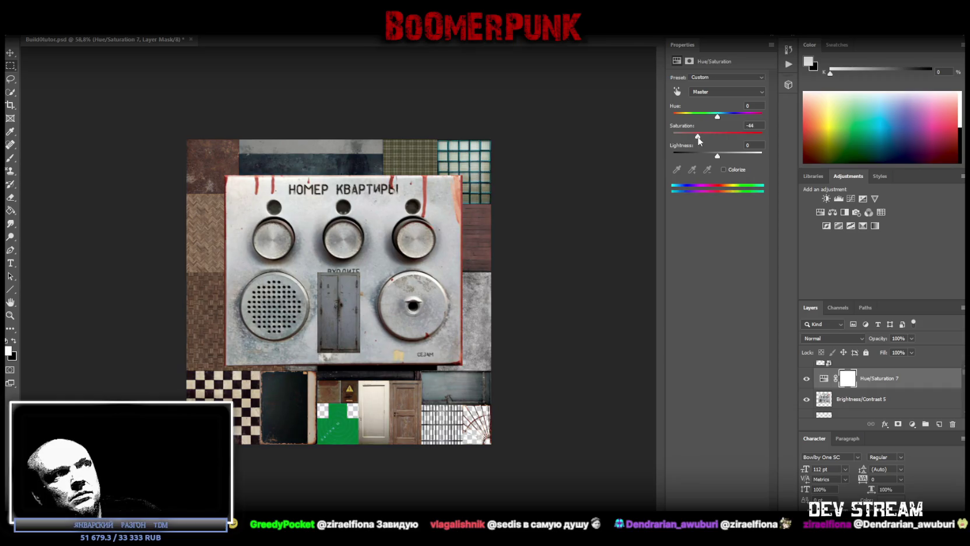
left_click(851, 398, "ctrl")
right_click(859, 380)
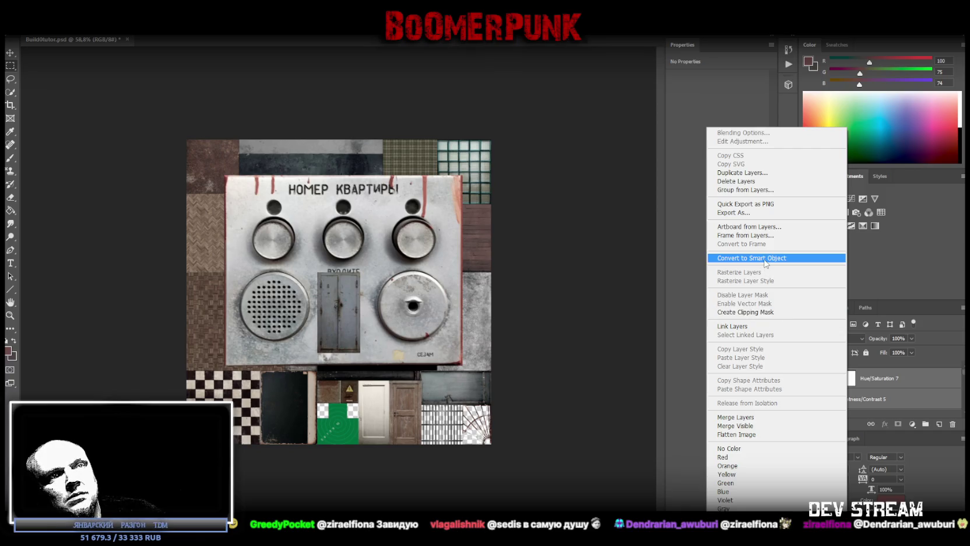
left_click(755, 417)
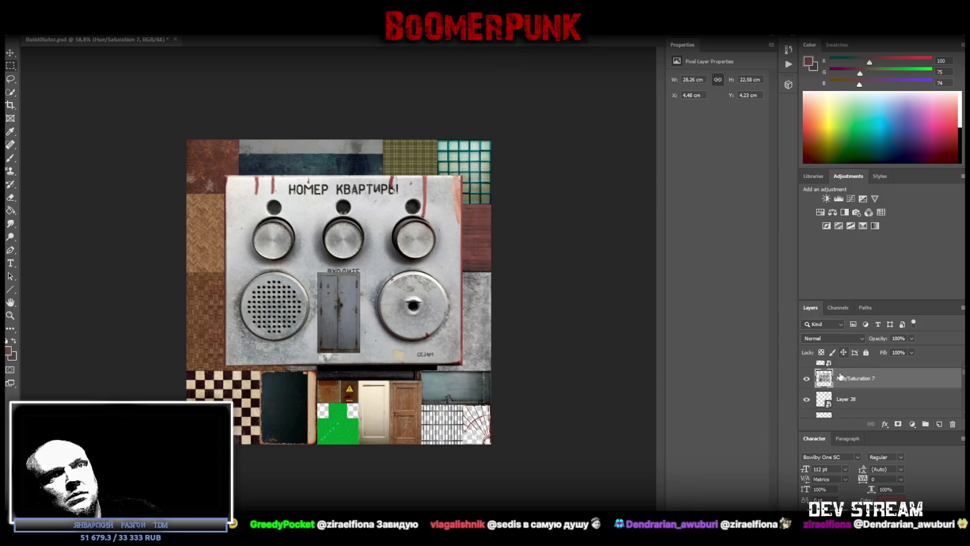
Convert the panel layer to a smart object and shrink it to about 2.65 × 2.12 cm
right_click(842, 378)
left_click(758, 258)
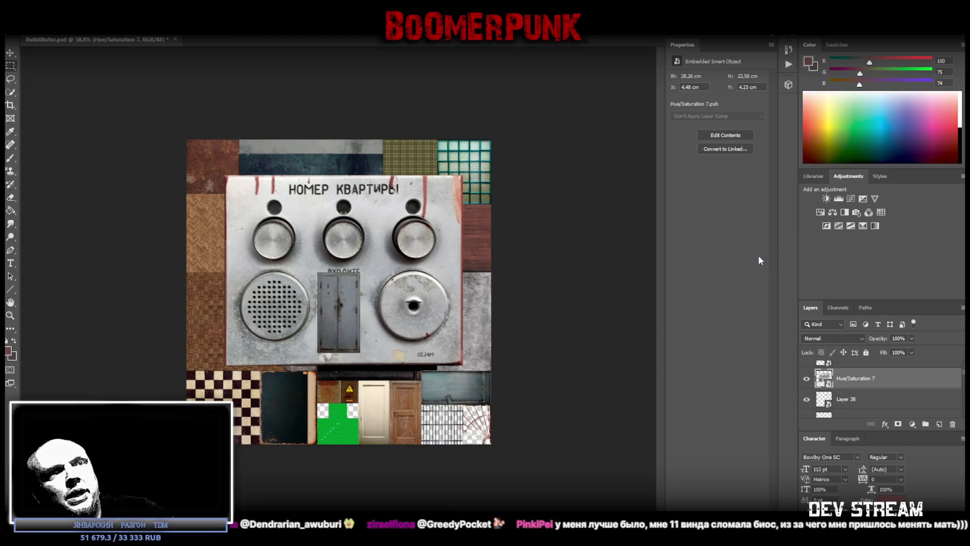
key("ctrl+t")
left_click_drag(357, 202, 344, 348)
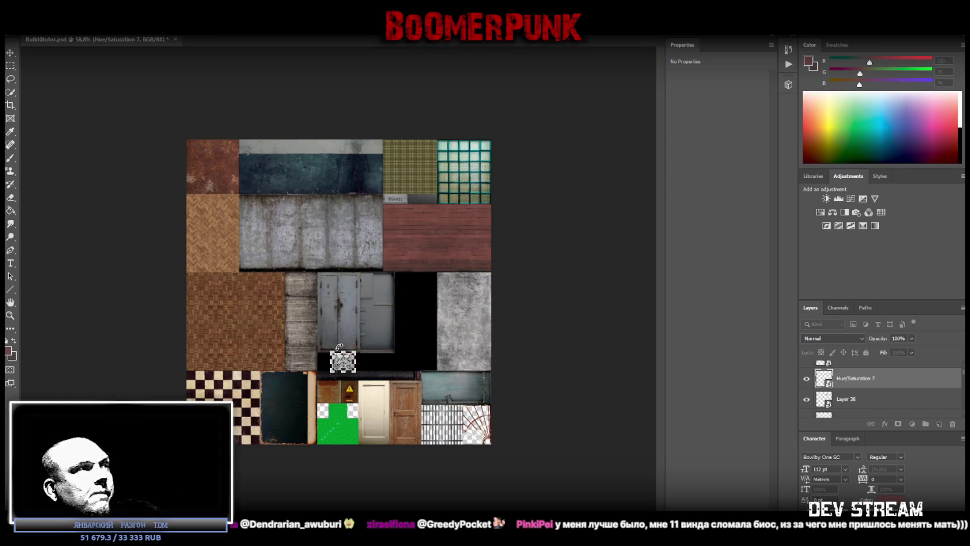
left_click(10, 315)
Move the small panel into the black gap below the door, at X 15.32, Y 15.29 cm
left_click_drag(328, 401, 377, 399)
left_click(376, 399)
key("ctrl+t")
left_click_drag(437, 239, 374, 239)
key("Return")
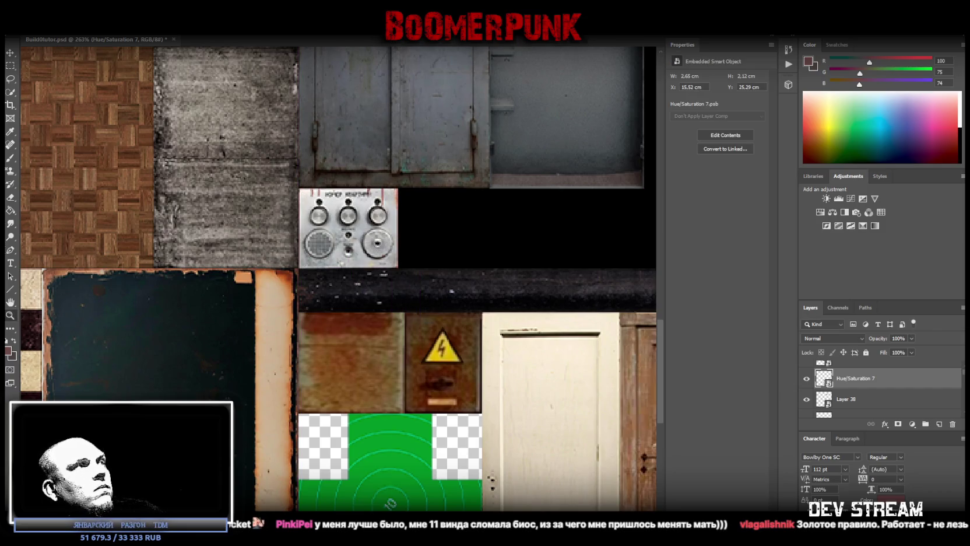
scroll(467, 301, "down", 5, "alt")
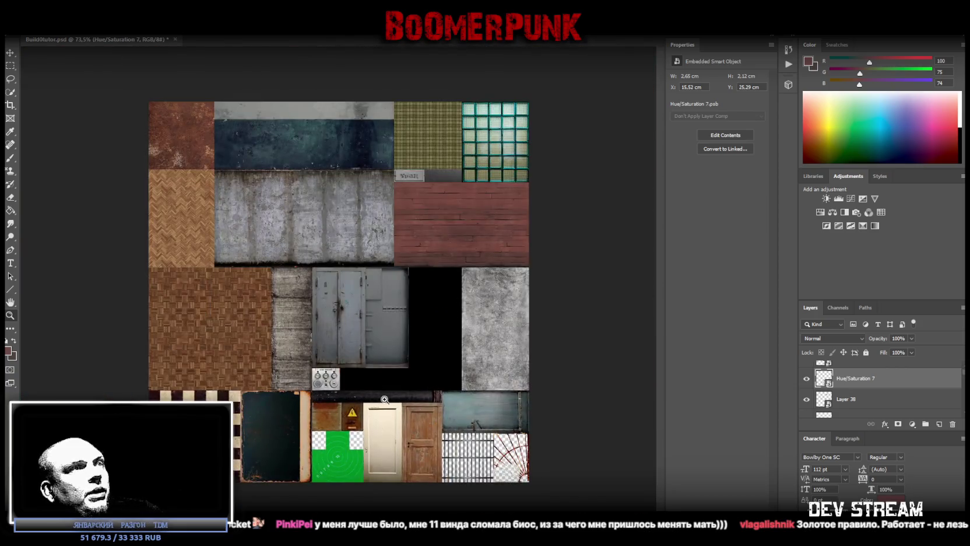
scroll(391, 396, "up", 3, "alt")
scroll(413, 385, "down", 1)
scroll(449, 350, "down", 1, "alt")
scroll(456, 342, "up", 1)
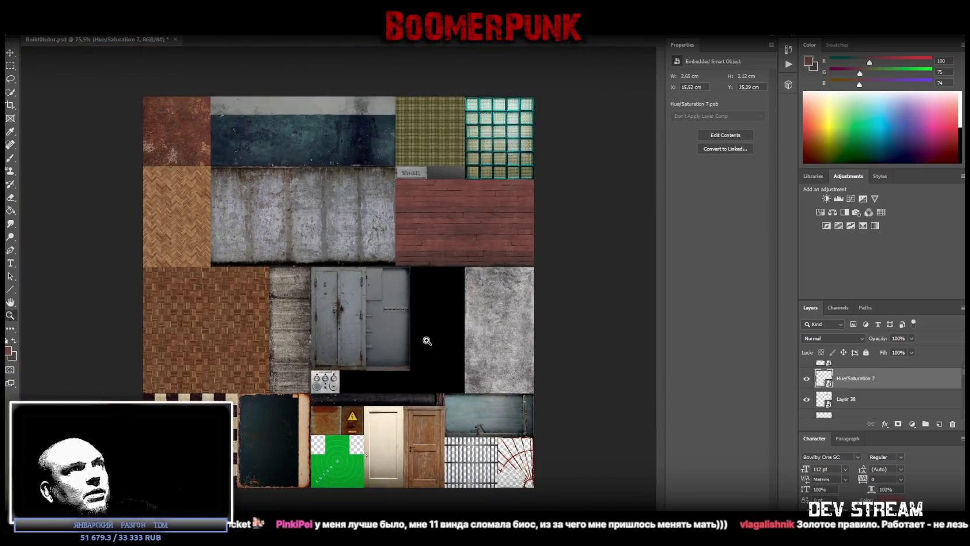
scroll(433, 340, "up", 2, "alt")
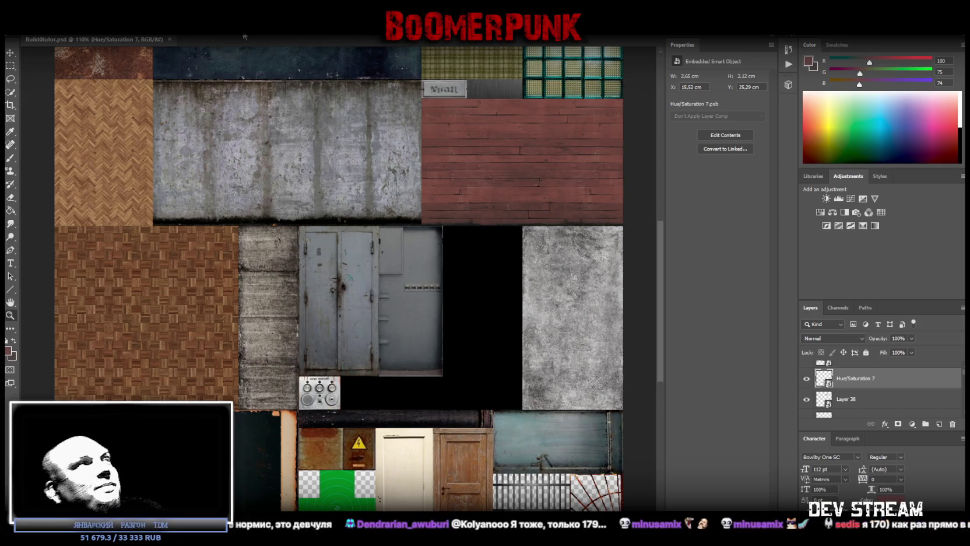
left_click(44, 30)
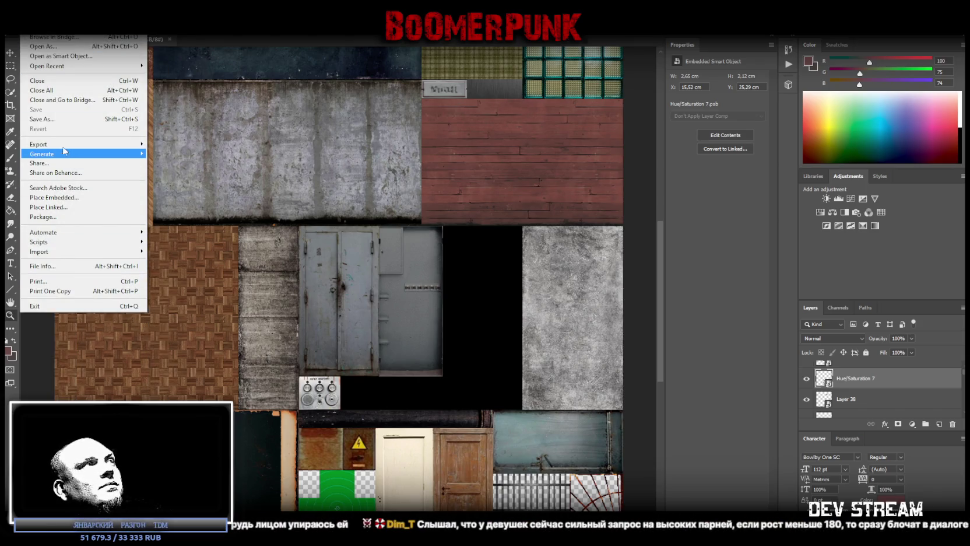
Save the atlas in PNG format, overwriting the existing Build0tutor.png
left_click(46, 119)
left_click(244, 329)
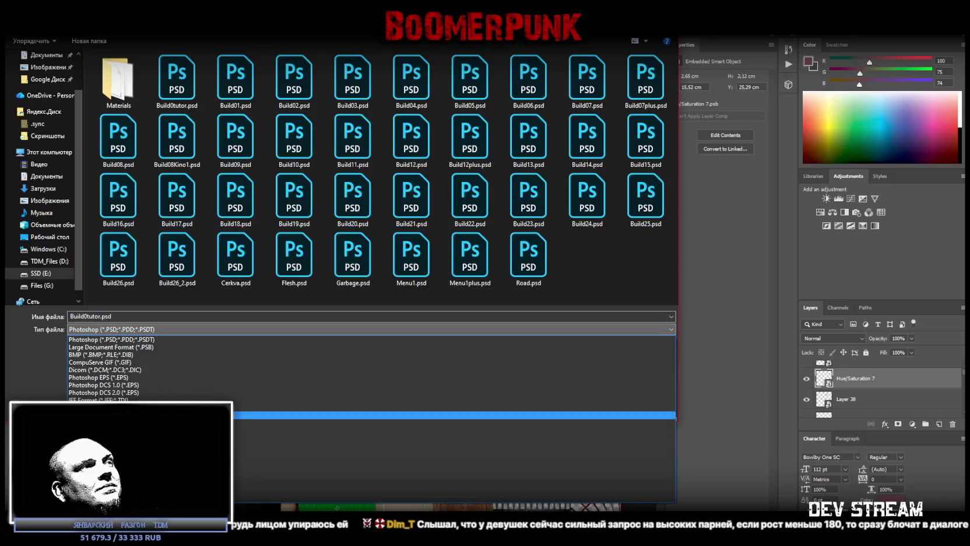
left_click(245, 465)
double_click(175, 81)
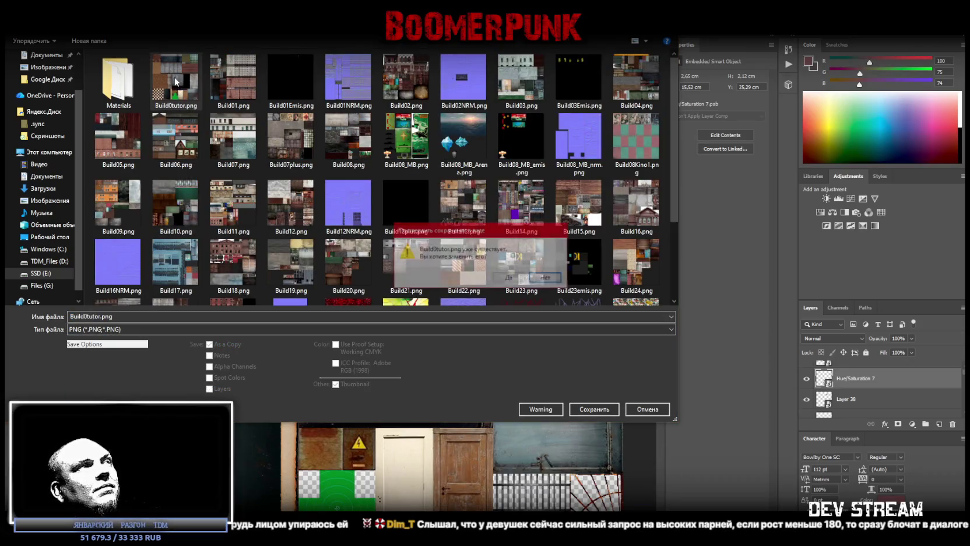
left_click(506, 276)
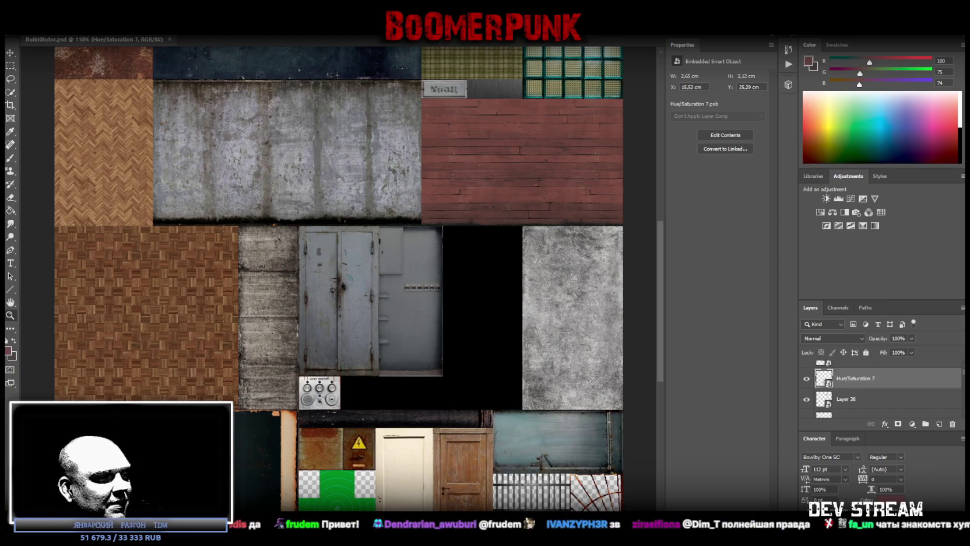
key("alt+Tab")
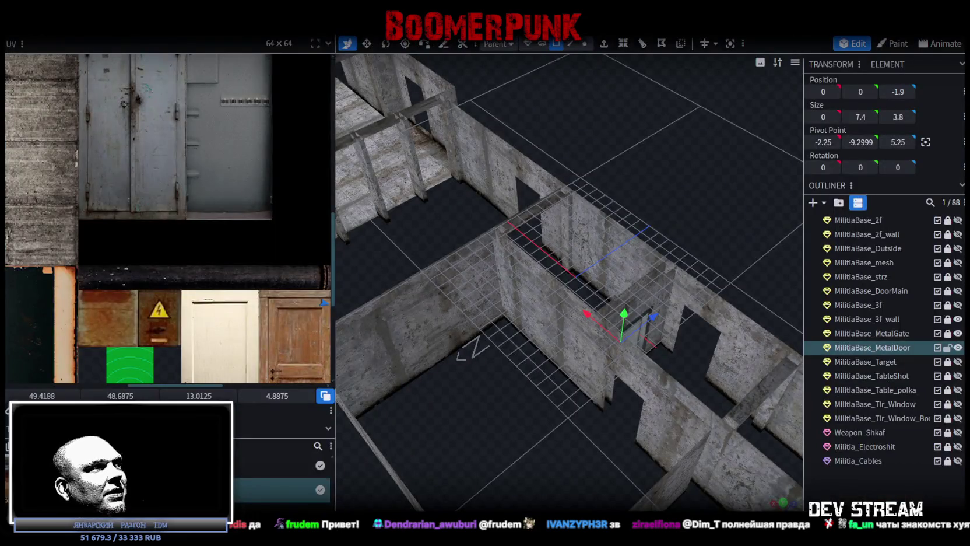
Reload the door texture with the saved atlas and bring the metal door into view
right_click(54, 150)
left_click(400, 461)
mouse_move(400, 461)
left_mouse_down()
mouse_move(464, 419)
mouse_move(523, 418)
mouse_move(430, 428)
mouse_move(621, 435)
mouse_move(625, 411)
mouse_move(495, 426)
mouse_move(641, 457)
mouse_move(524, 448)
mouse_move(521, 372)
mouse_move(571, 382)
mouse_move(584, 370)
mouse_move(482, 351)
mouse_move(579, 366)
mouse_move(595, 186)
mouse_move(570, 292)
mouse_move(517, 314)
mouse_move(544, 127)
mouse_move(587, 347)
mouse_move(591, 315)
left_mouse_up()
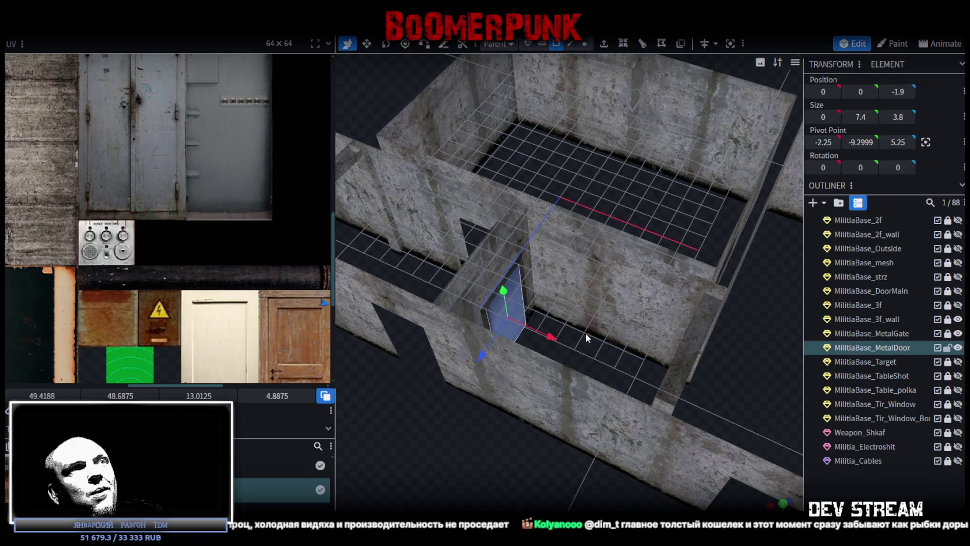
scroll(586, 333, "up", 3)
Copy and paste the metal door face, sliding the copy 2 units along X
right_click(495, 288)
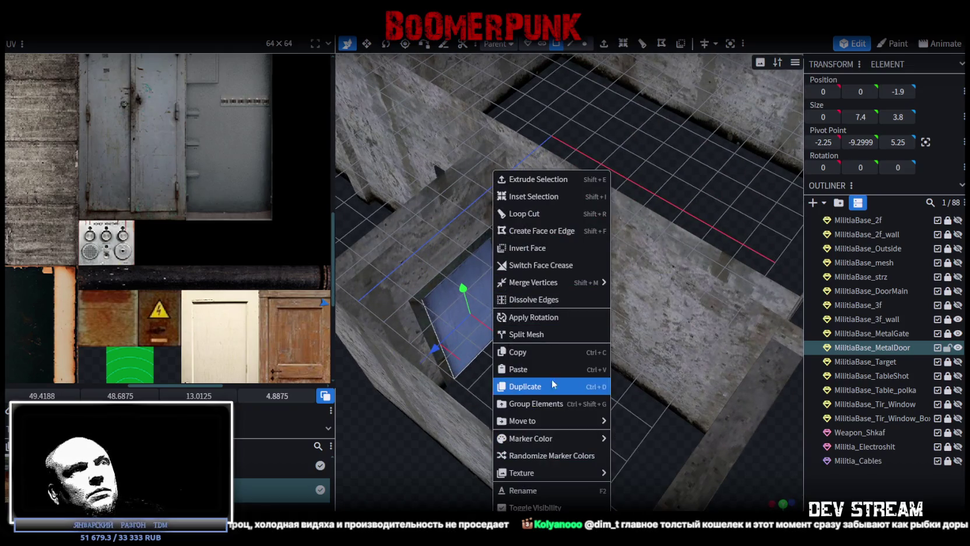
left_click(542, 352)
right_click(483, 349)
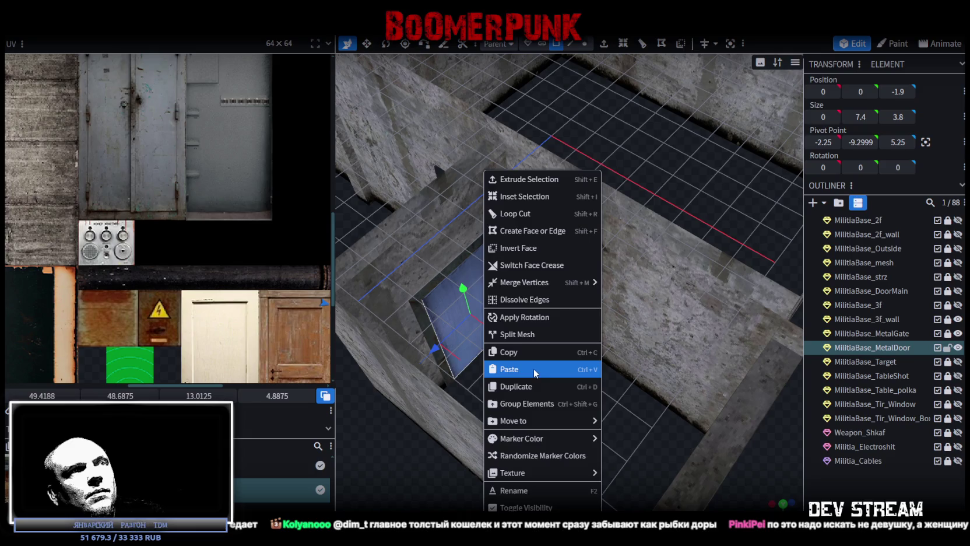
left_click(533, 368)
left_click(568, 381)
mouse_move(513, 341)
left_mouse_down()
mouse_move(542, 357)
mouse_move(537, 305)
left_mouse_up()
Shrink the copied face into a 1 × 1.4 plate raised one unit up the door
mouse_move(594, 429)
left_mouse_down()
mouse_move(529, 267)
mouse_move(483, 360)
mouse_move(482, 346)
left_mouse_up()
left_click_drag(595, 437, 571, 440)
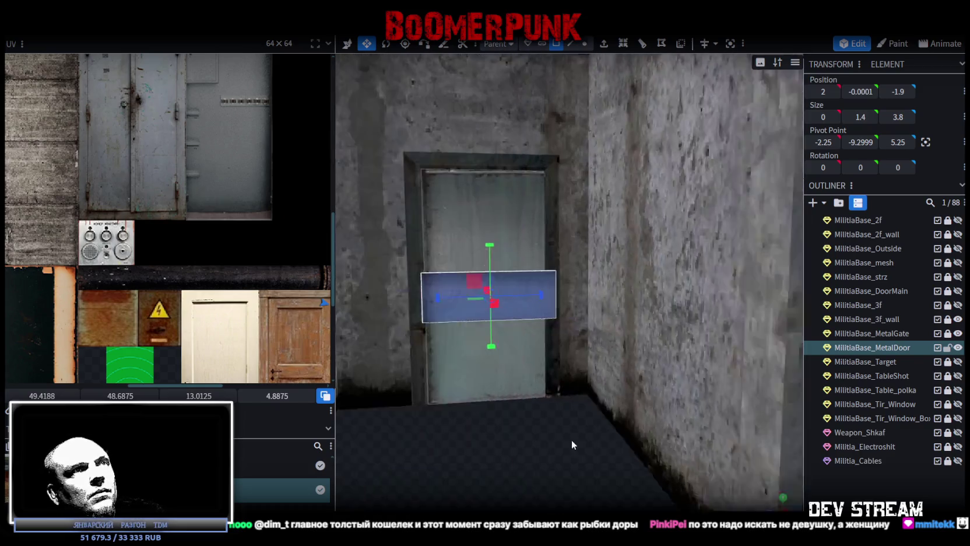
key("v")
left_click_drag(492, 245, 489, 202)
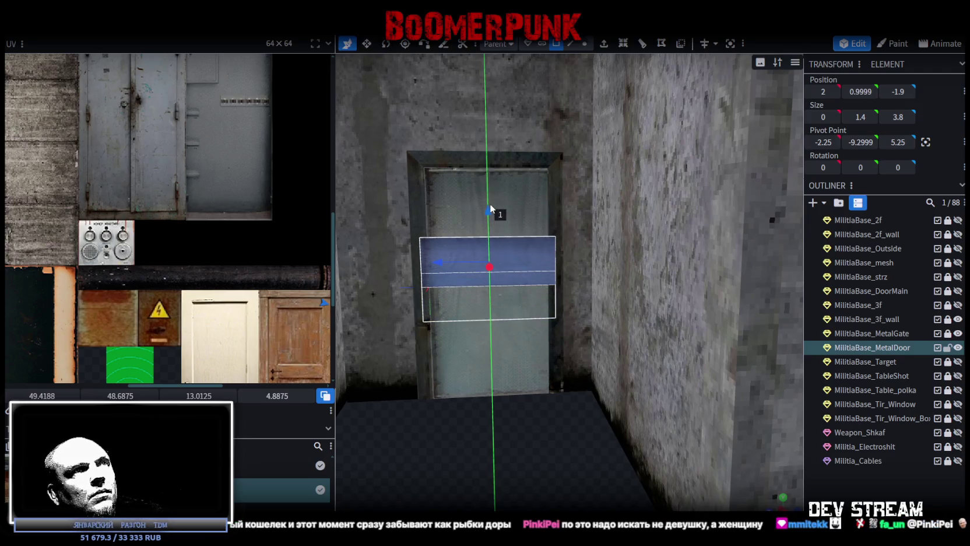
mouse_move(538, 427)
left_mouse_down()
mouse_move(569, 481)
mouse_move(572, 461)
left_mouse_up()
key("s")
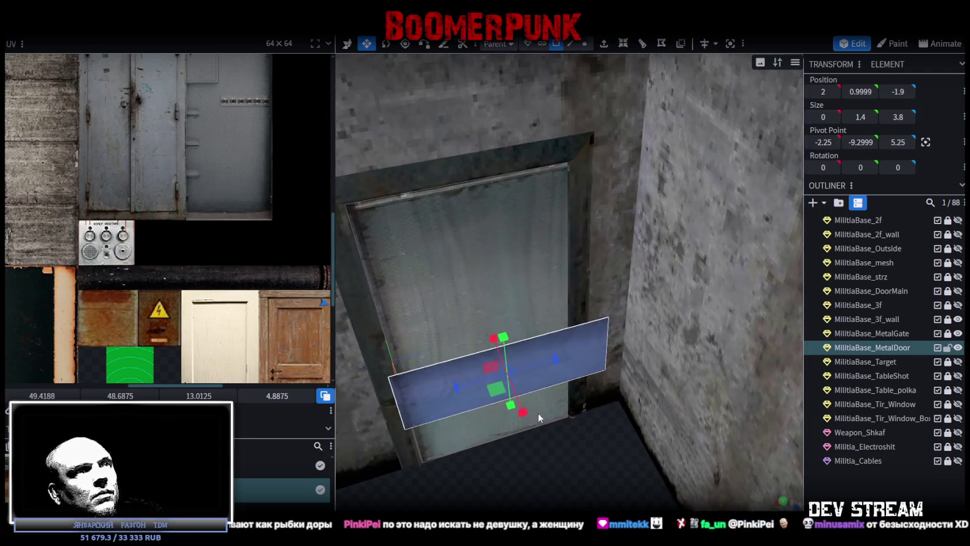
left_click_drag(560, 362, 498, 384)
mouse_move(608, 430)
left_mouse_down()
mouse_move(508, 266)
mouse_move(525, 291)
left_mouse_up()
mouse_move(616, 495)
left_mouse_down()
mouse_move(619, 507)
mouse_move(625, 99)
left_mouse_up()
Extrude the small face into a thin panel 0.05 deep
key("v")
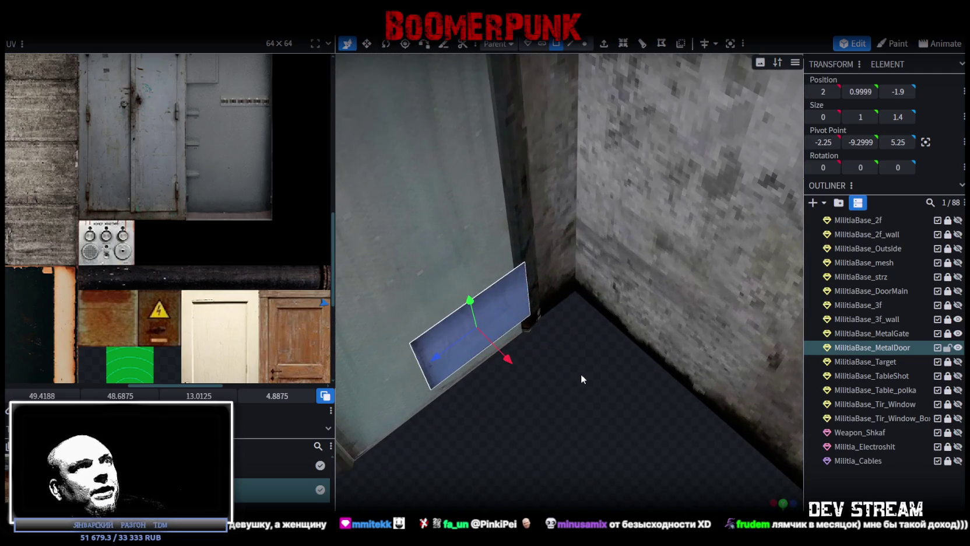
left_click(604, 44)
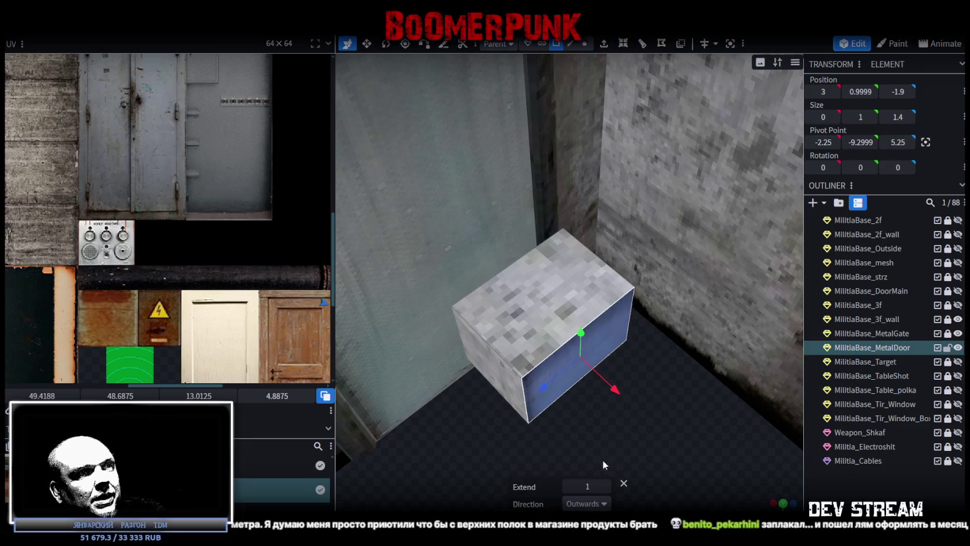
left_click(567, 487)
left_click(607, 486)
mouse_move(634, 400)
left_mouse_down()
mouse_move(681, 454)
mouse_move(660, 469)
left_mouse_up()
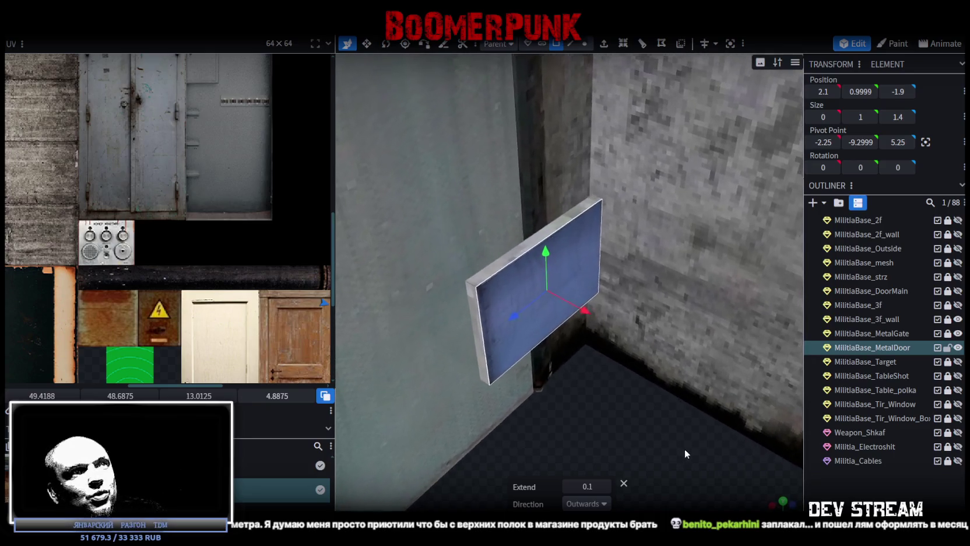
key("ctrl+z")
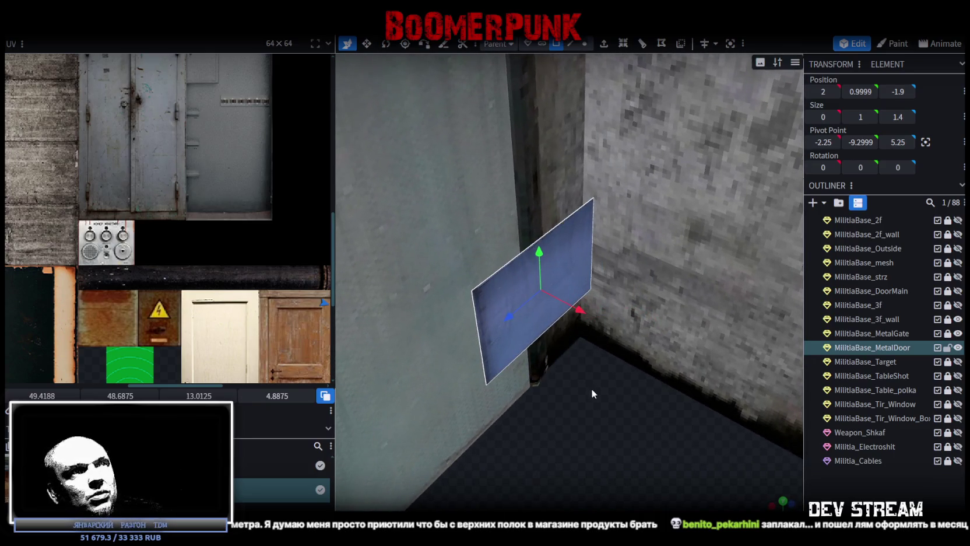
left_click(604, 44)
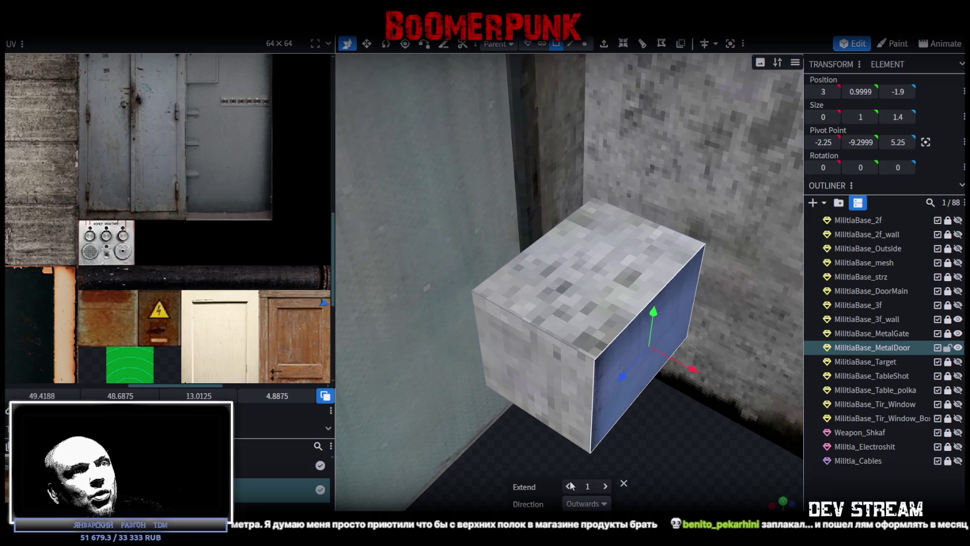
left_click(568, 487)
left_click(605, 486)
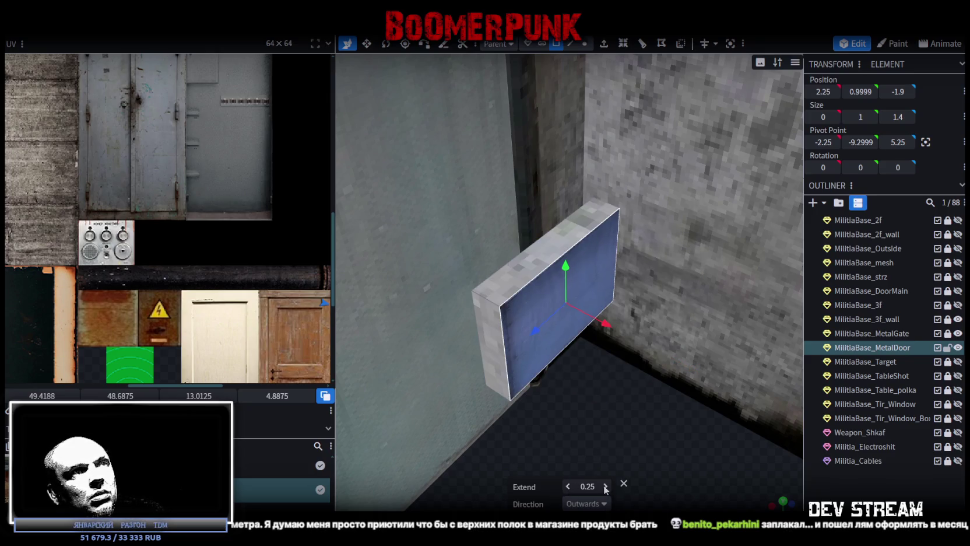
left_click(567, 485)
left_click(567, 485)
left_click_drag(594, 461, 655, 426)
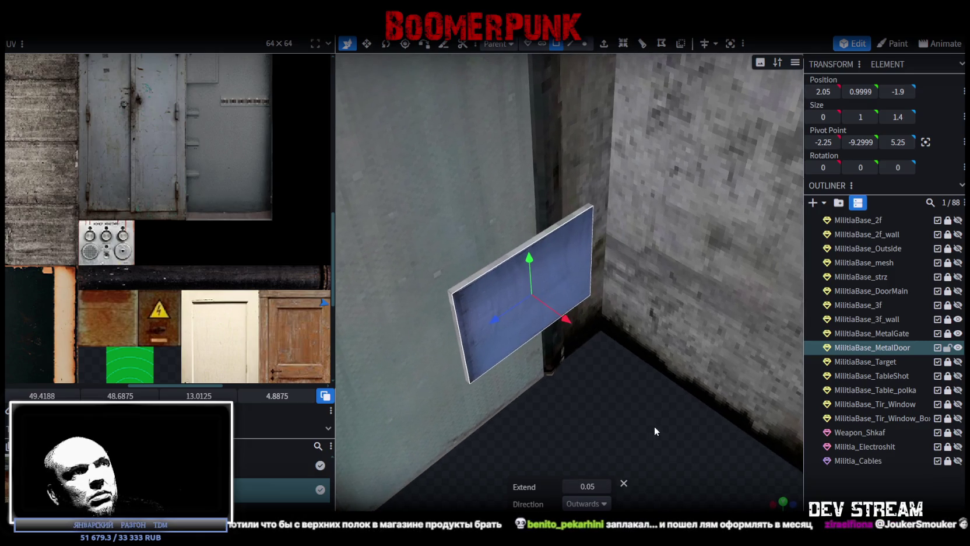
Inset the panel face to 0.9 by 1.3 and move the panel flush against the door
key("v")
left_click_drag(626, 372, 643, 397)
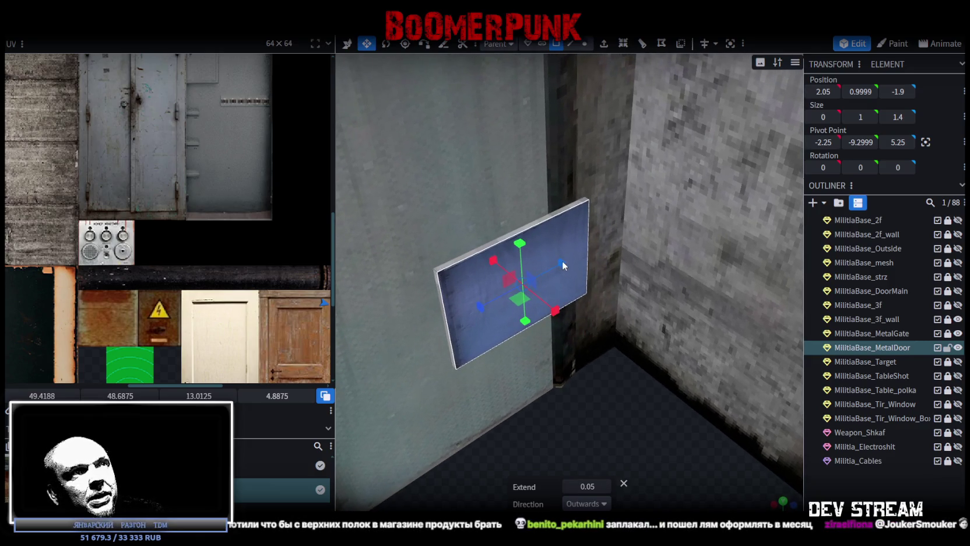
key("i")
mouse_move(593, 423)
left_mouse_down()
mouse_move(548, 412)
mouse_move(565, 421)
left_mouse_up()
mouse_move(483, 266)
left_mouse_down()
mouse_move(469, 263)
mouse_move(520, 283)
left_mouse_up()
left_click_drag(577, 408, 726, 444)
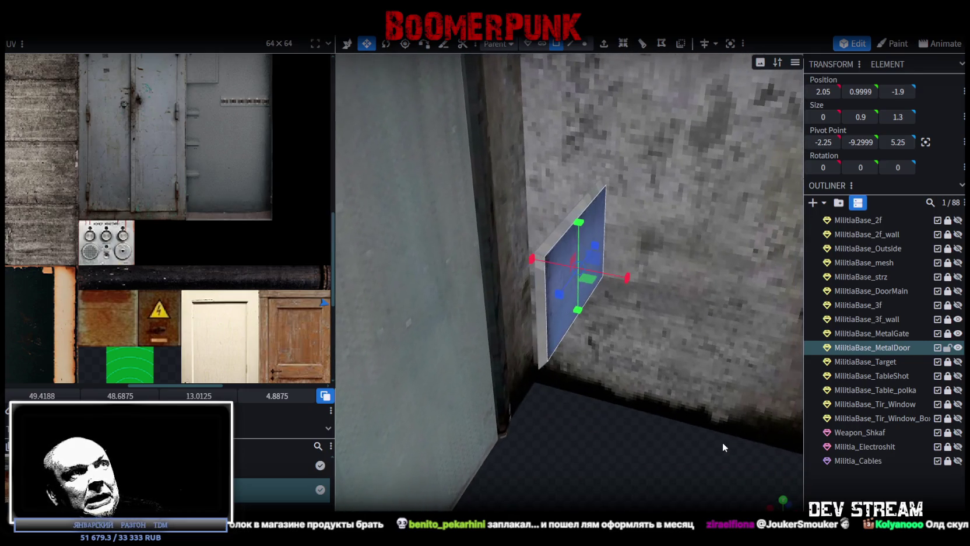
left_click(551, 259)
left_click_drag(581, 213, 589, 222)
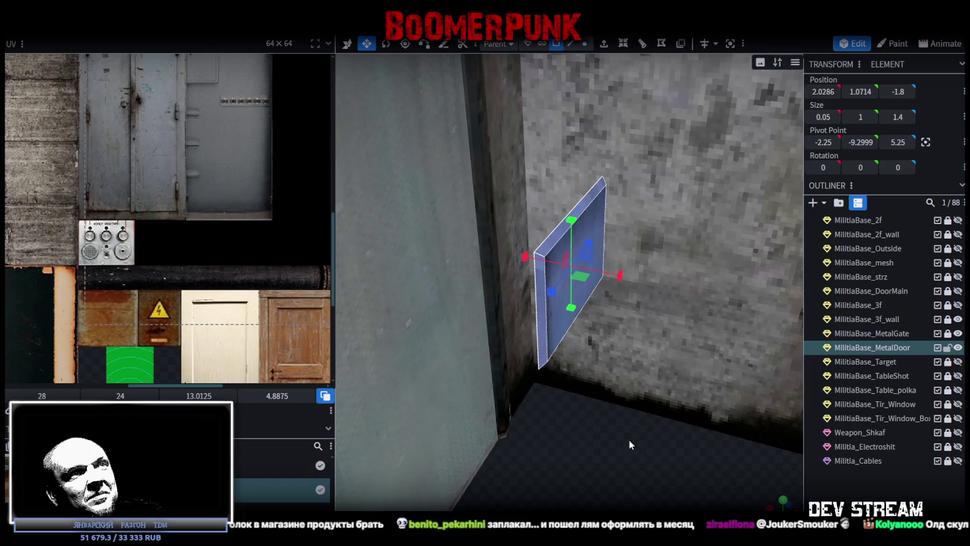
left_click_drag(631, 439, 500, 352)
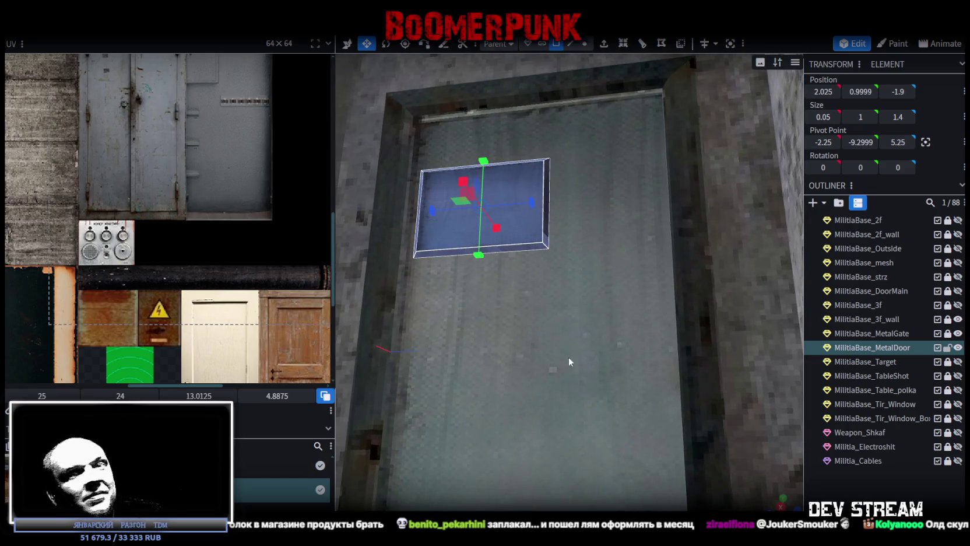
From a straight front view, stretch the panel's UVs over the whole intercom texture
scroll(594, 414, "down", 5)
scroll(597, 417, "down", 5)
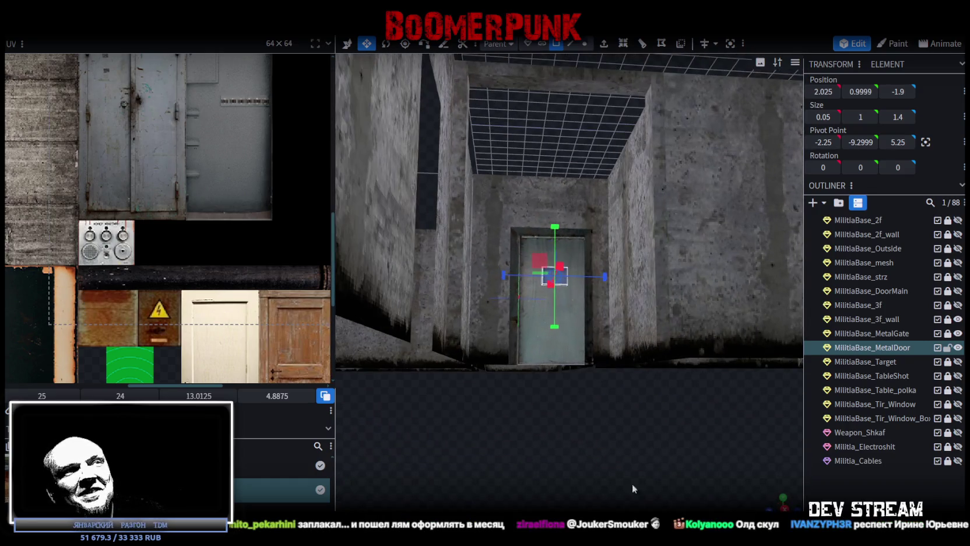
left_click(784, 505)
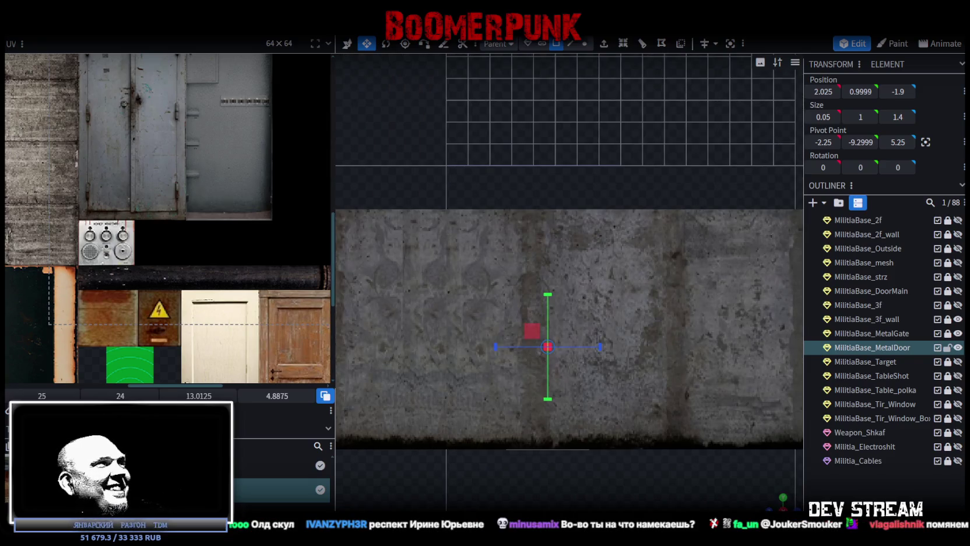
scroll(23, 154, "down", 3)
scroll(23, 155, "up", 3)
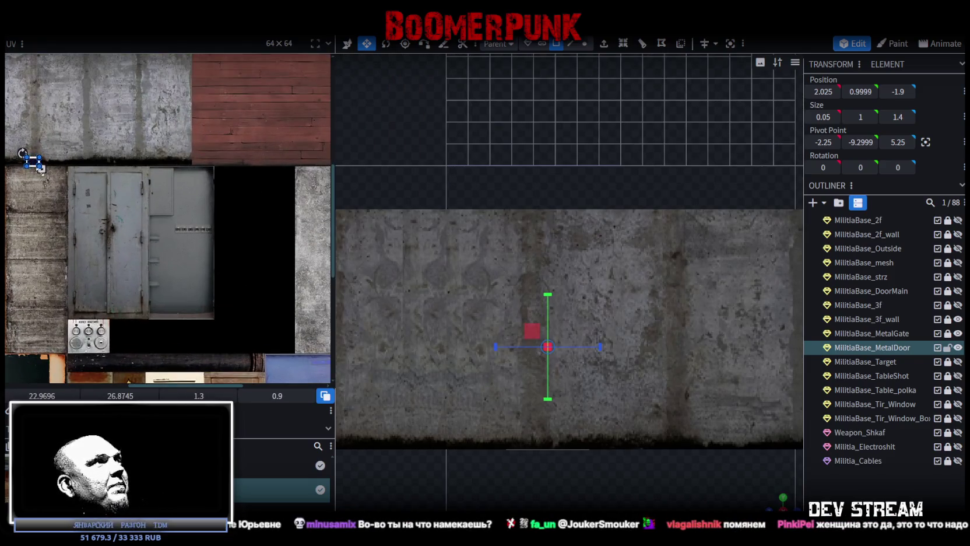
left_click_drag(36, 165, 88, 338)
scroll(87, 338, "up", 3)
scroll(117, 262, "up", 3)
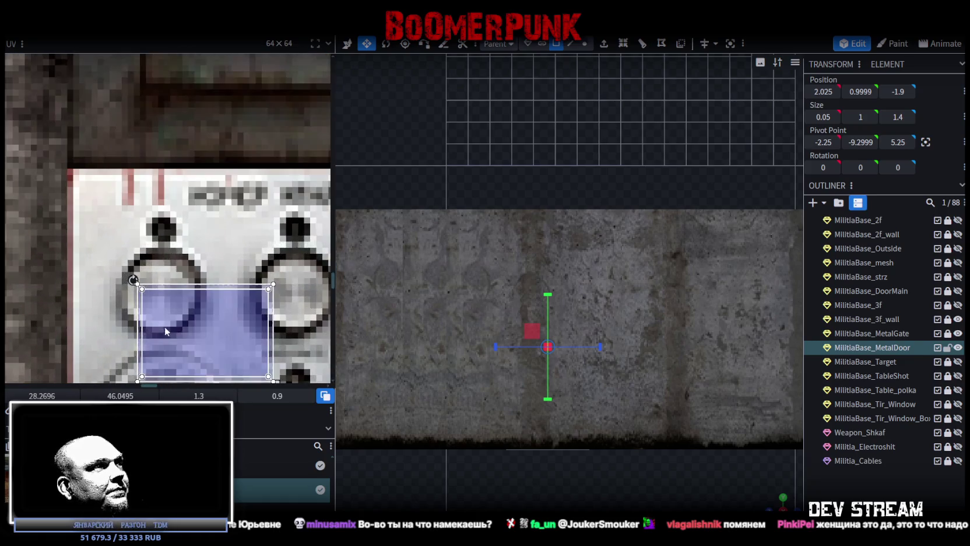
left_click_drag(112, 217, 119, 216)
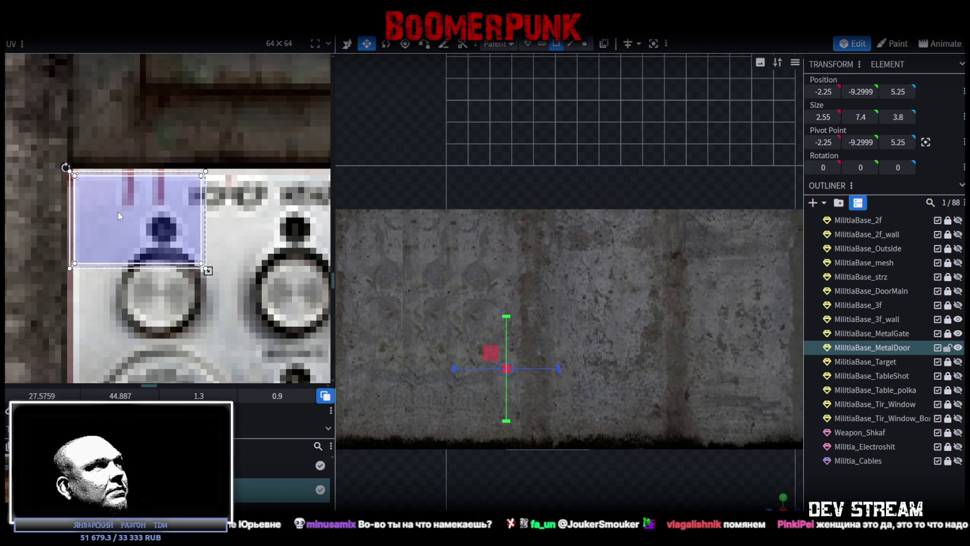
scroll(120, 215, "down", 3)
scroll(140, 207, "down", 2)
mouse_move(140, 207)
left_mouse_down()
mouse_move(254, 300)
mouse_move(234, 286)
left_mouse_up()
scroll(253, 301, "up", 3)
scroll(231, 272, "up", 2)
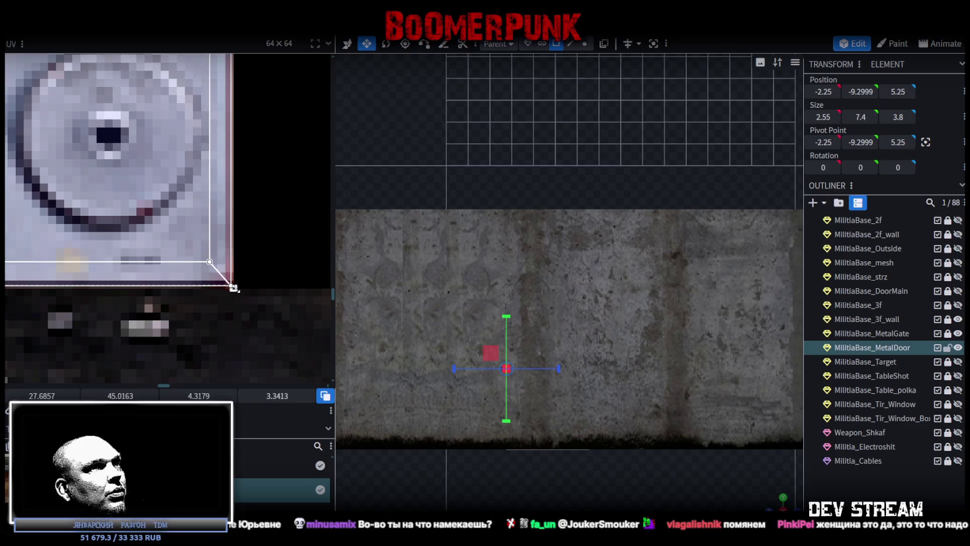
scroll(589, 428, "up", 3)
scroll(589, 344, "down", 5)
Realign the thin top strip face's UV area onto the intercom image
left_click_drag(559, 349, 589, 344)
scroll(590, 344, "up", 3)
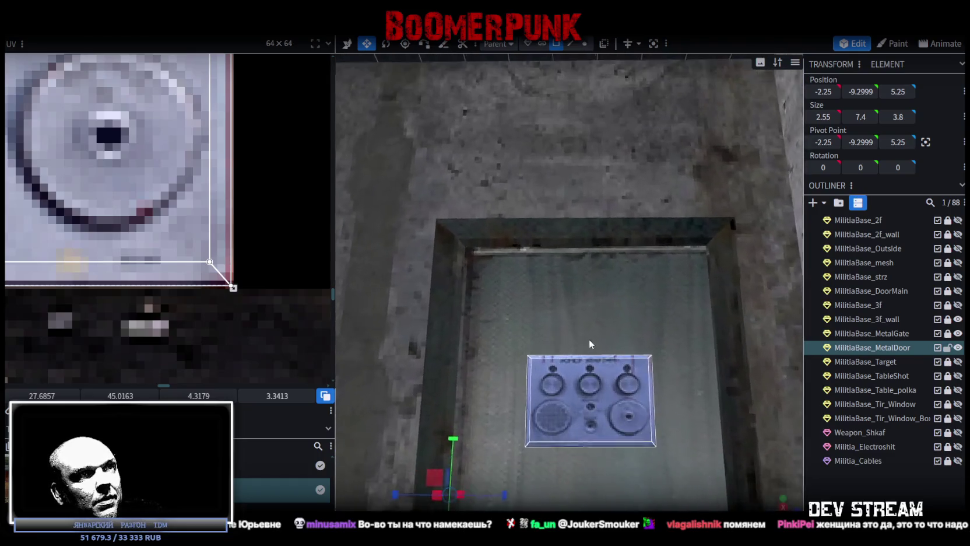
scroll(589, 344, "down", 3)
mouse_move(625, 298)
left_mouse_down()
mouse_move(671, 267)
mouse_move(621, 435)
mouse_move(627, 370)
mouse_move(655, 448)
left_mouse_up()
scroll(647, 376, "up", 3)
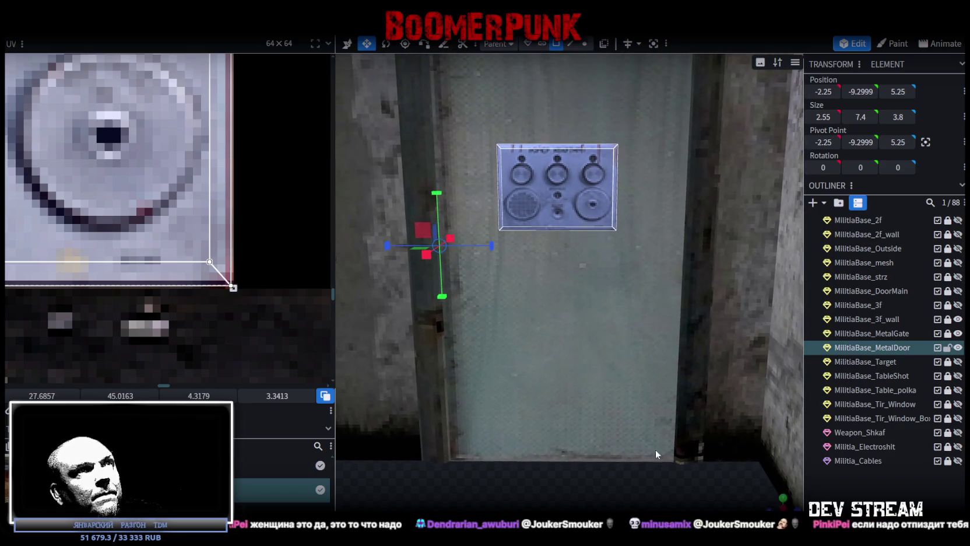
left_click_drag(634, 320, 594, 215)
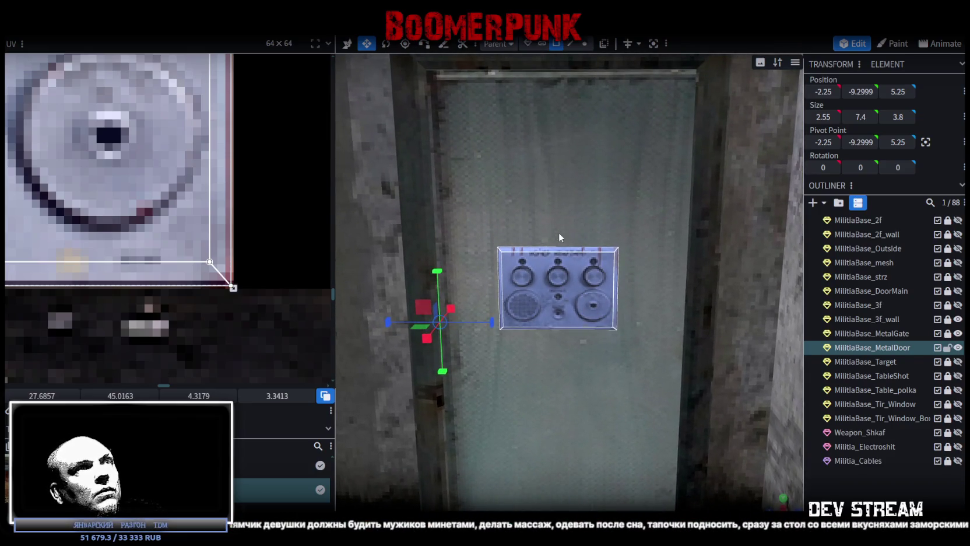
scroll(196, 147, "down", 5)
scroll(261, 259, "up", 2)
scroll(226, 207, "down", 1)
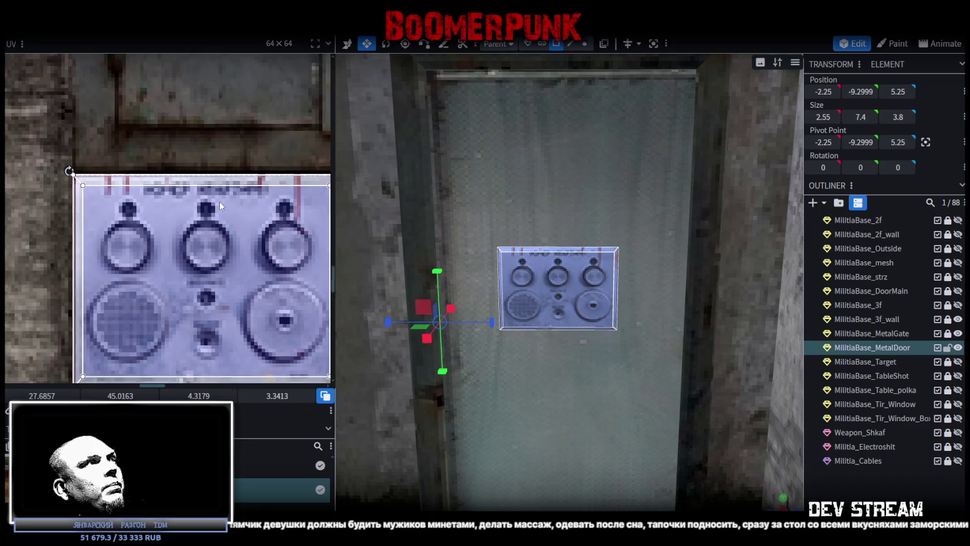
middle_click_drag(219, 201, 21, 158)
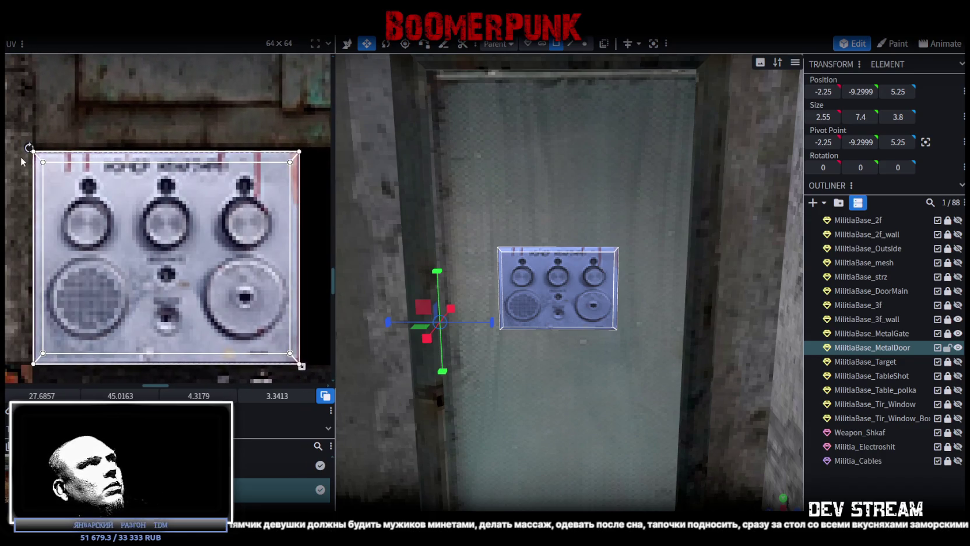
left_click(124, 156)
scroll(124, 157, "up", 2)
left_click_drag(275, 169, 275, 165)
scroll(275, 169, "down", 3)
middle_click_drag(222, 280, 220, 138)
Extend the main face's UV slightly downward and fit the side edge faces' UVs to the intercom texture
left_click(220, 139)
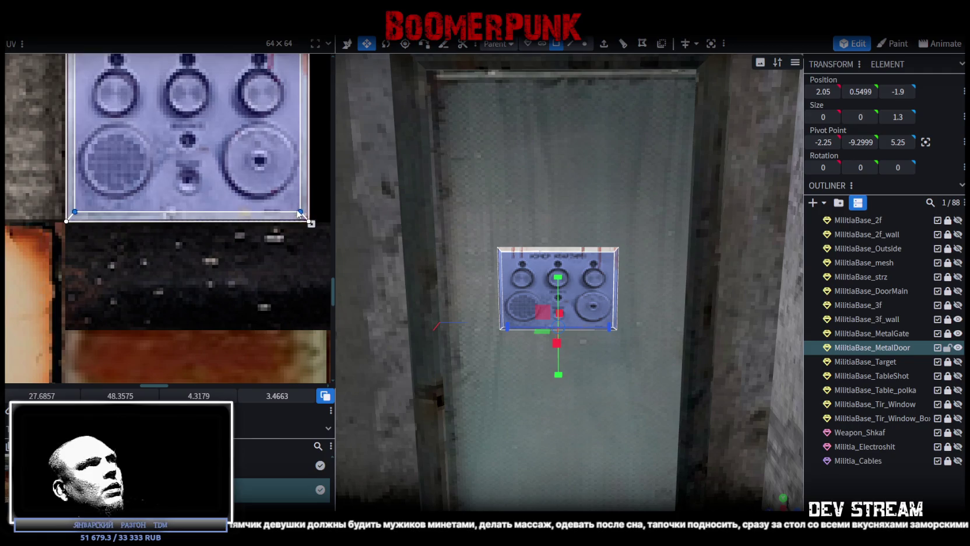
left_click_drag(299, 212, 299, 218)
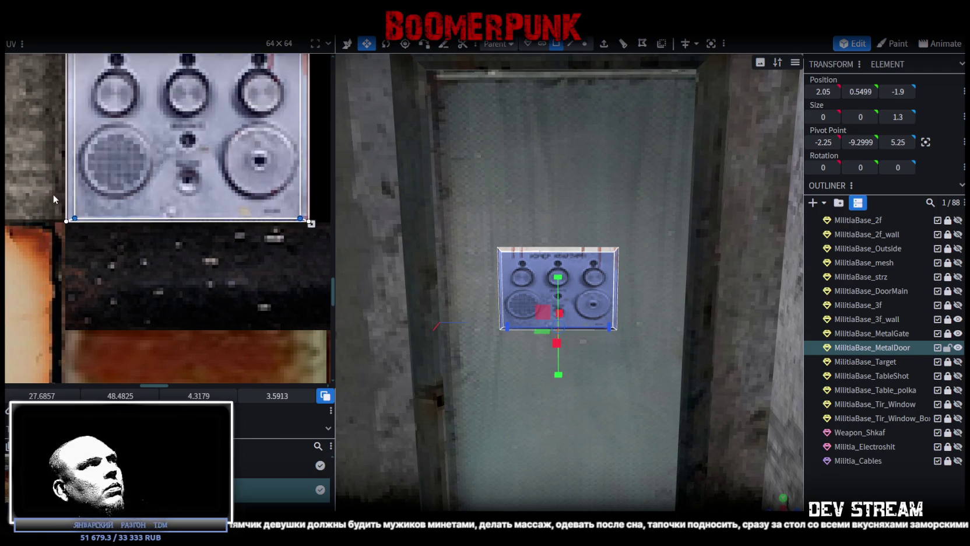
scroll(73, 199, "up", 3)
scroll(73, 199, "down", 4)
middle_click_drag(169, 78, 182, 236)
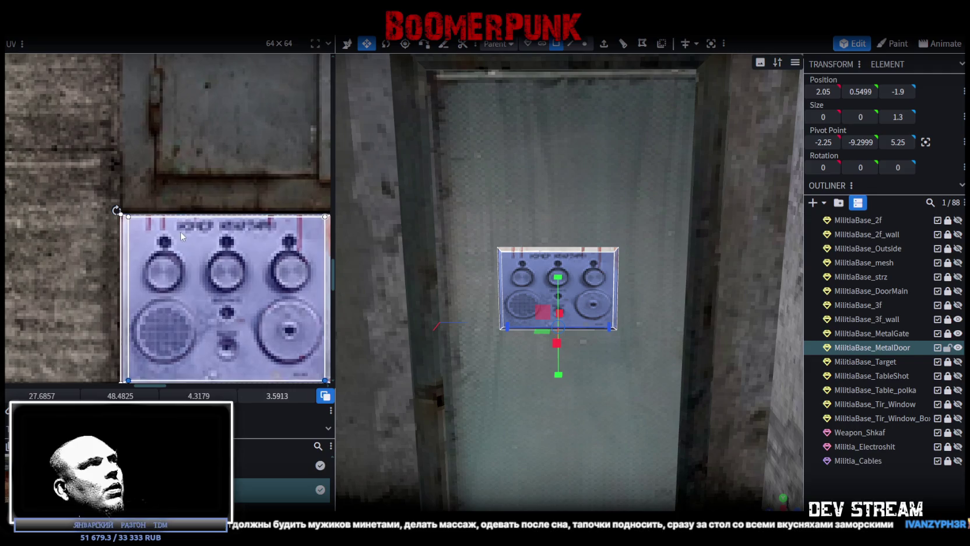
left_click(124, 233)
scroll(160, 284, "up", 3)
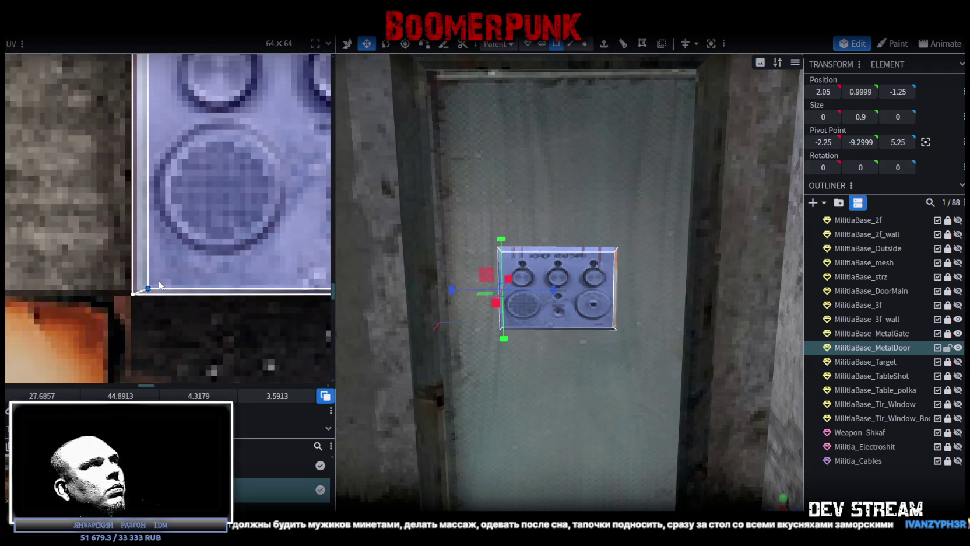
left_click_drag(148, 287, 143, 287)
scroll(142, 288, "down", 3)
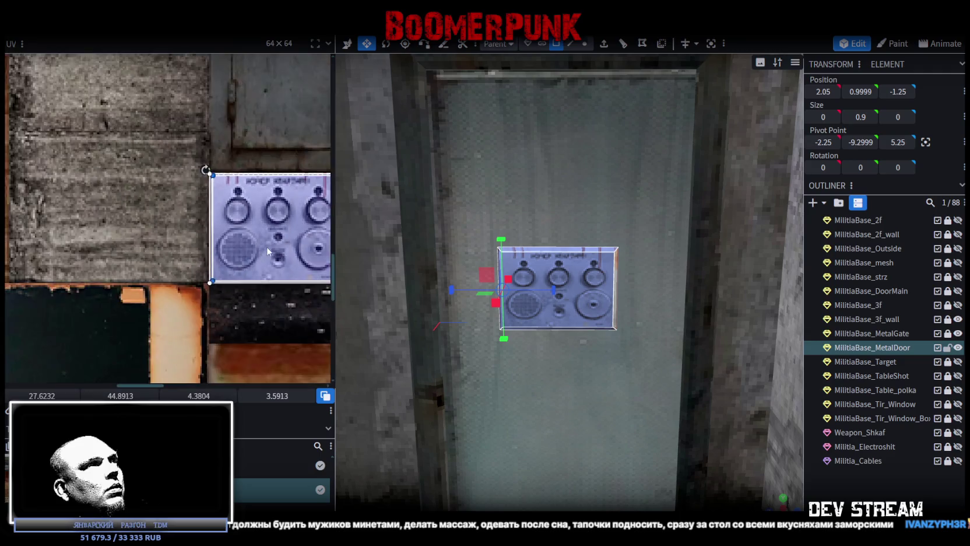
middle_click_drag(233, 233, 94, 222)
scroll(117, 233, "up", 3)
left_click(176, 348)
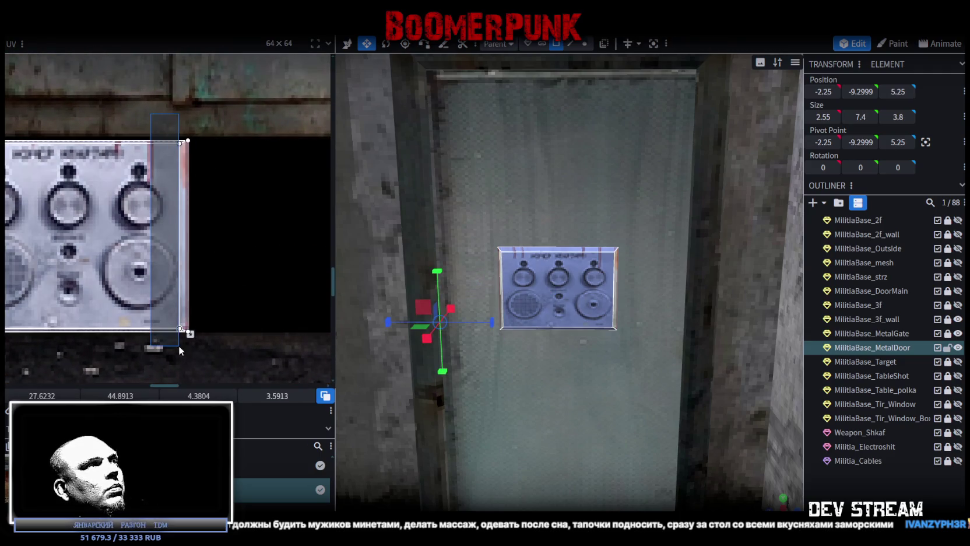
left_click(181, 335)
scroll(181, 329, "up", 2)
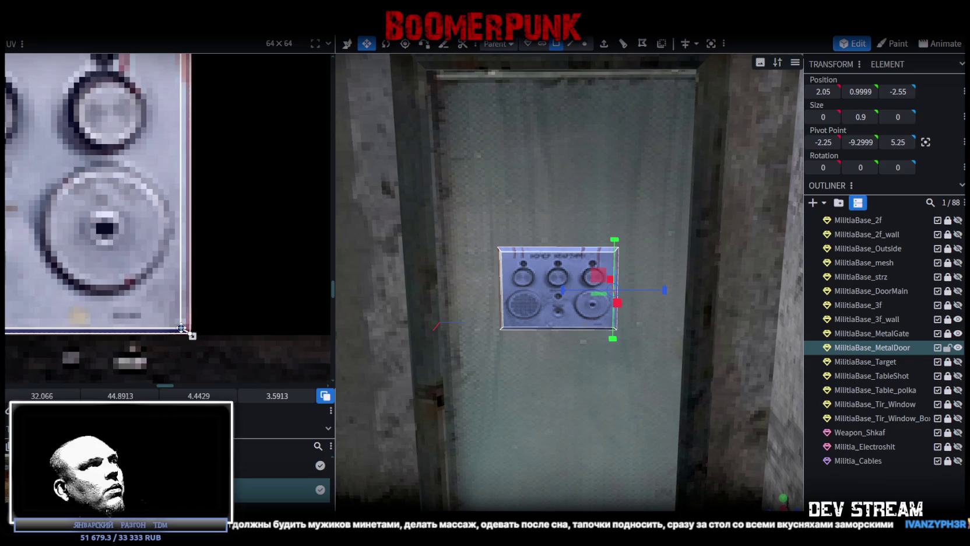
scroll(604, 343, "up", 2)
scroll(605, 343, "up", 2)
scroll(605, 343, "down", 3)
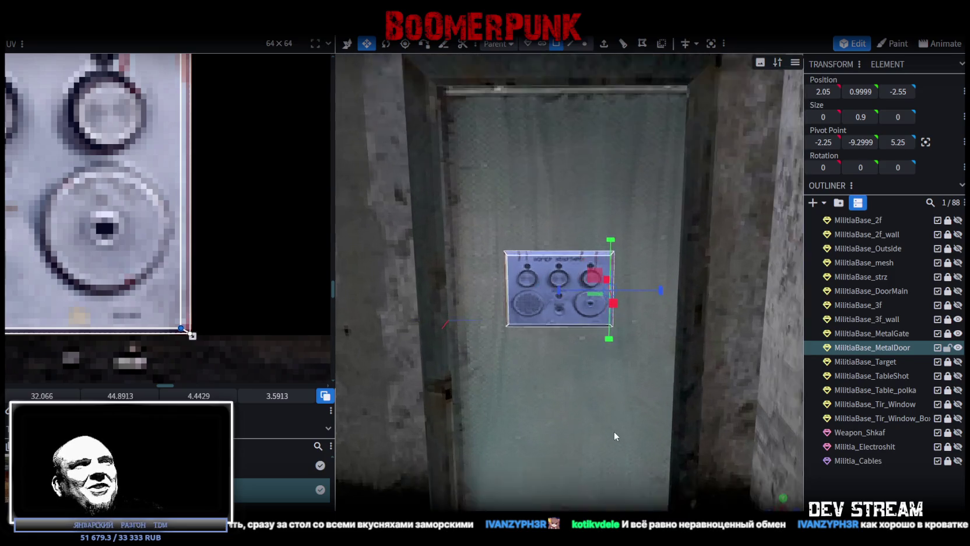
scroll(614, 430, "up", 5)
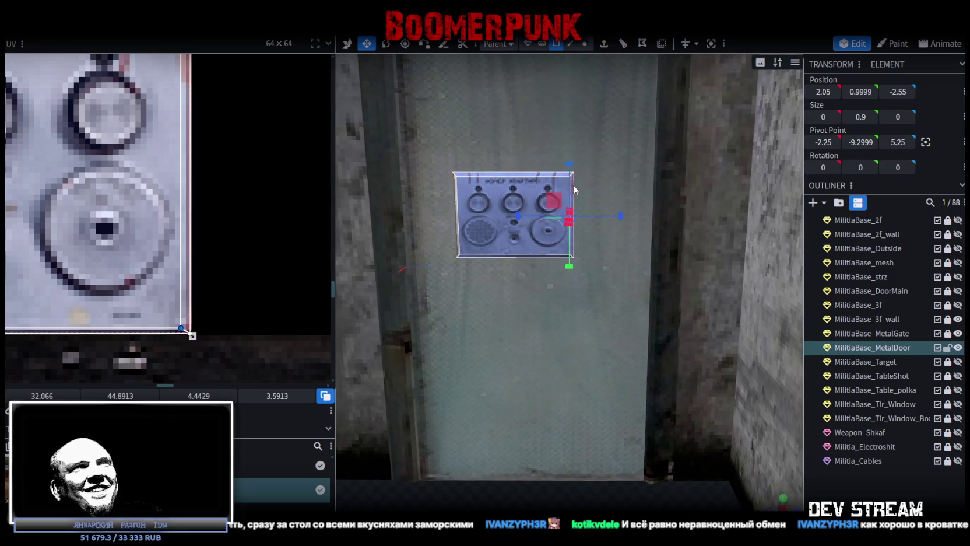
scroll(587, 197, "up", 3)
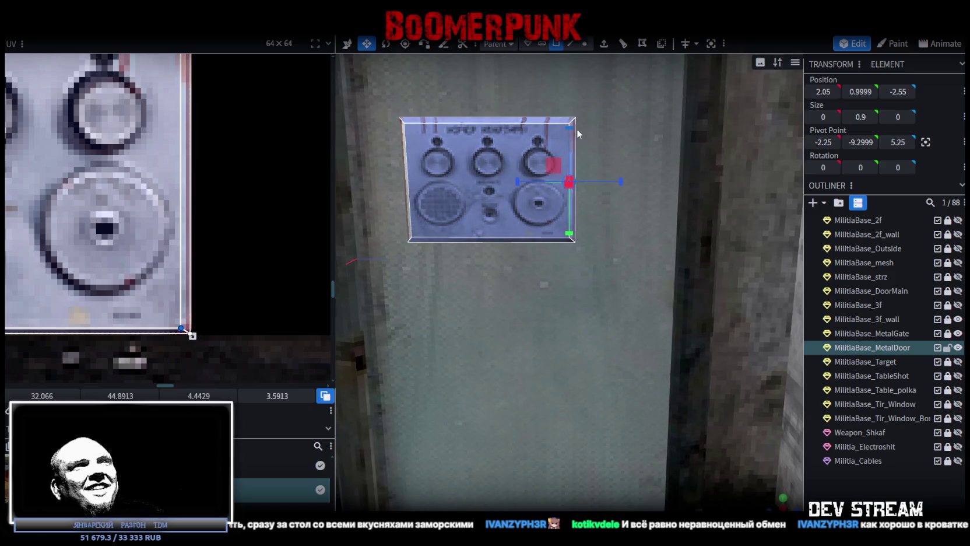
Nudge the intercom panel slightly along its Z depth axis
key("v")
left_click(574, 144)
scroll(625, 336, "down", 5)
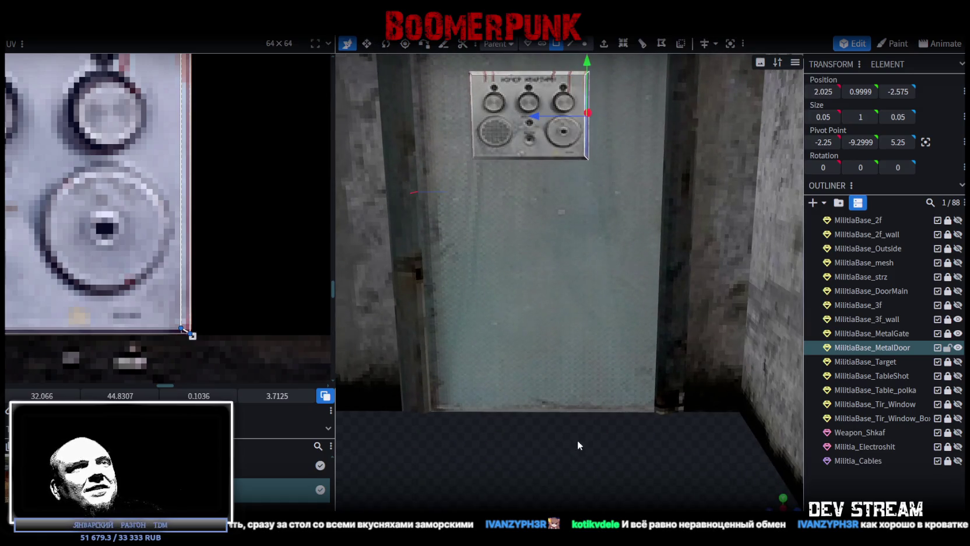
left_click_drag(577, 439, 579, 442)
left_click(576, 210)
left_click_drag(564, 210, 569, 212)
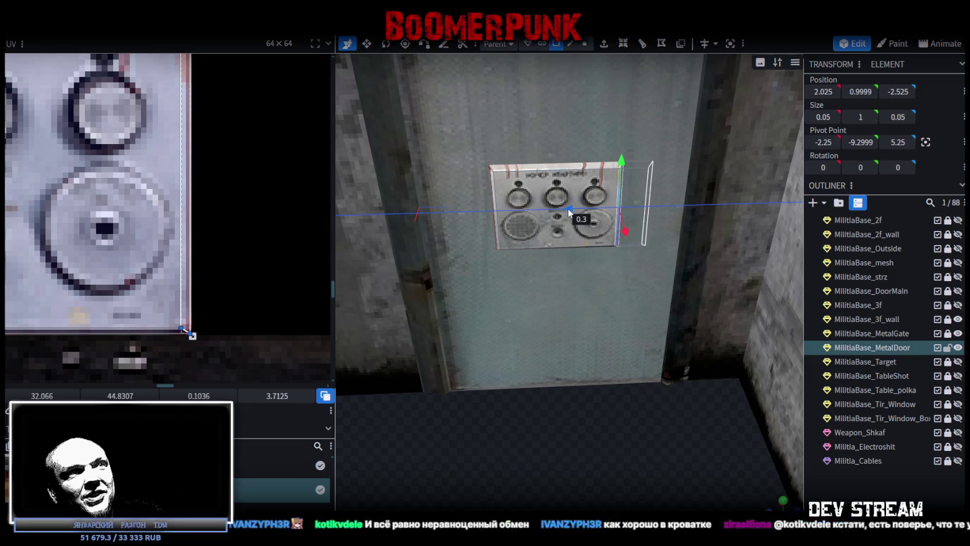
left_click_drag(633, 436, 627, 373)
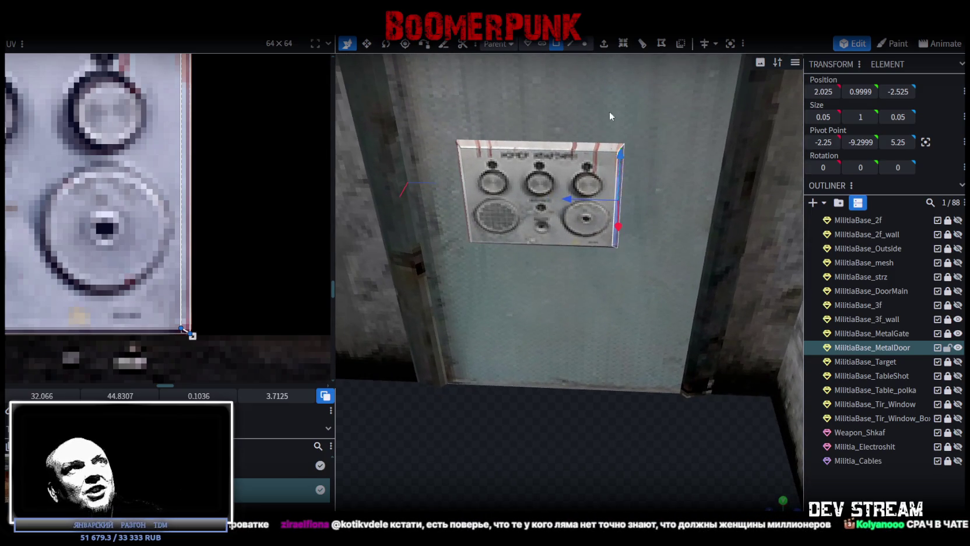
Centre the pivot between the panel's top-right and bottom-left corner vertices
left_click(584, 43)
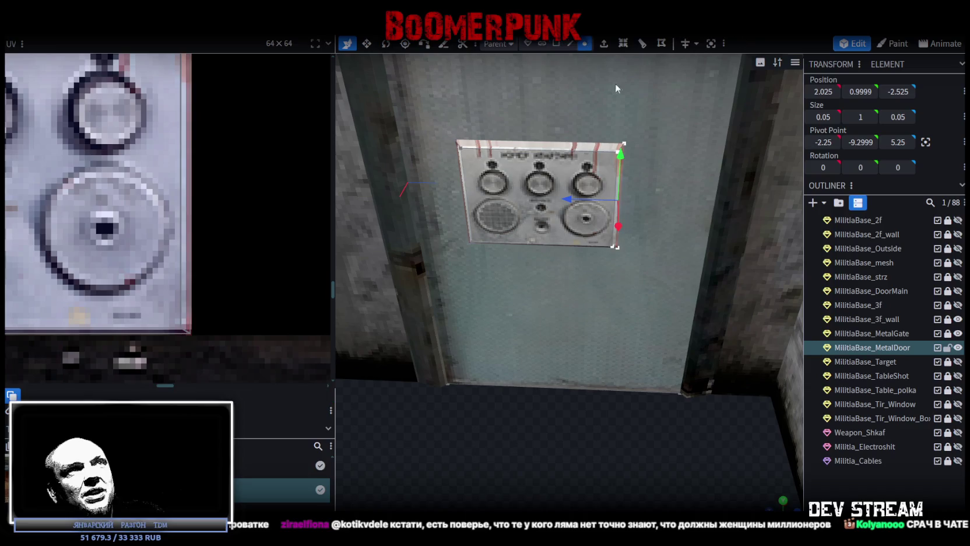
left_click(629, 143)
mouse_move(481, 466)
left_mouse_down()
mouse_move(556, 449)
mouse_move(550, 257)
mouse_move(626, 424)
mouse_move(569, 415)
mouse_move(592, 422)
mouse_move(614, 302)
left_mouse_up()
left_click(551, 257, "shift")
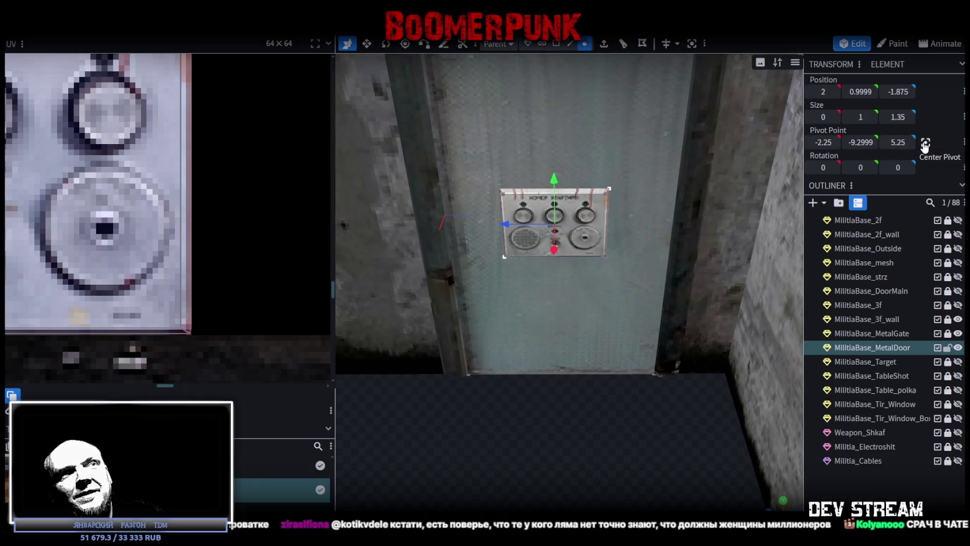
left_click(925, 142)
mouse_move(618, 383)
left_mouse_down()
mouse_move(709, 448)
mouse_move(642, 481)
mouse_move(596, 458)
mouse_move(608, 437)
mouse_move(589, 447)
mouse_move(593, 128)
left_mouse_up()
Box-select all of the intercom panel's faces in face mode
left_click(557, 43)
left_click_drag(621, 424, 557, 425)
mouse_move(494, 412)
left_mouse_down("ctrl")
mouse_move(663, 295)
mouse_move(644, 354)
left_mouse_up("ctrl")
left_click_drag(633, 400, 484, 318, "ctrl")
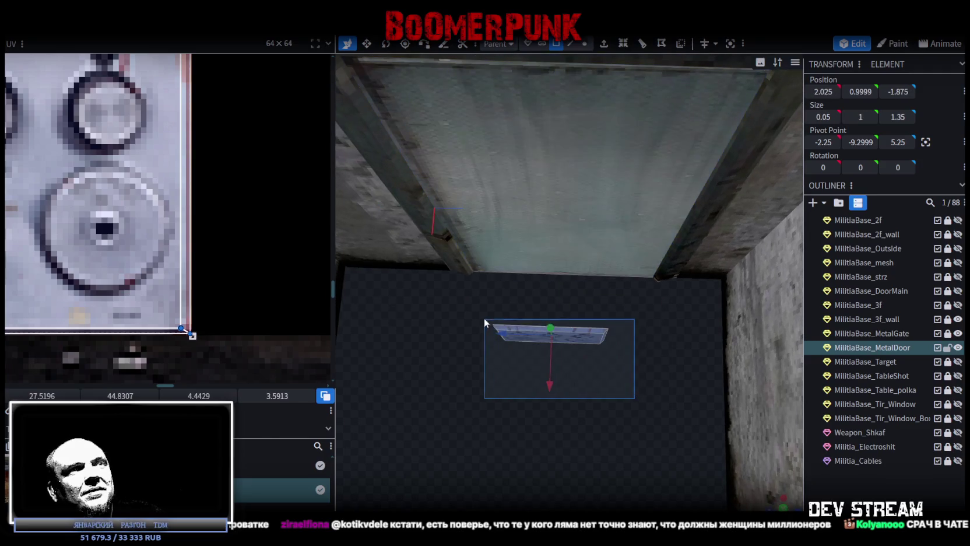
Split the selected panel faces into a separate mesh named MilitiaBase_Domofon
right_click(578, 336)
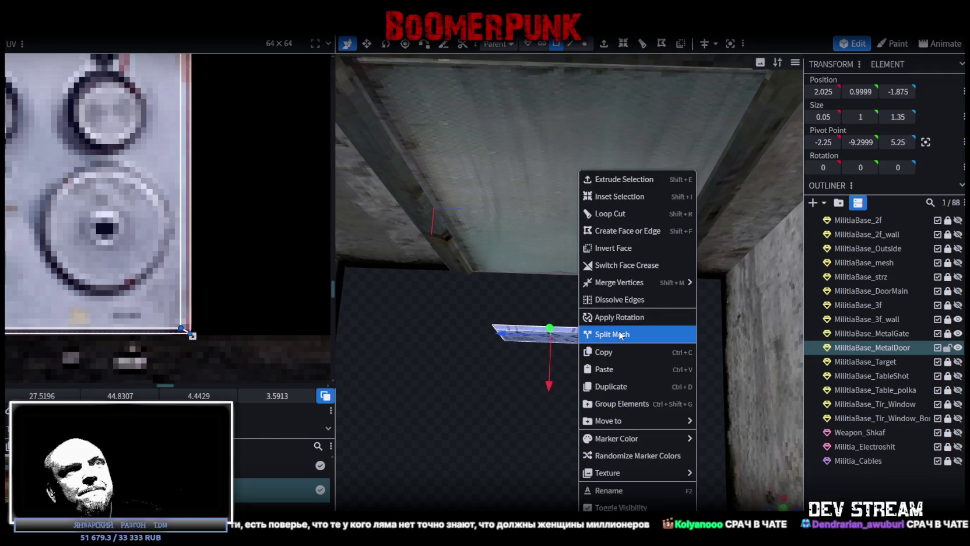
left_click(621, 334)
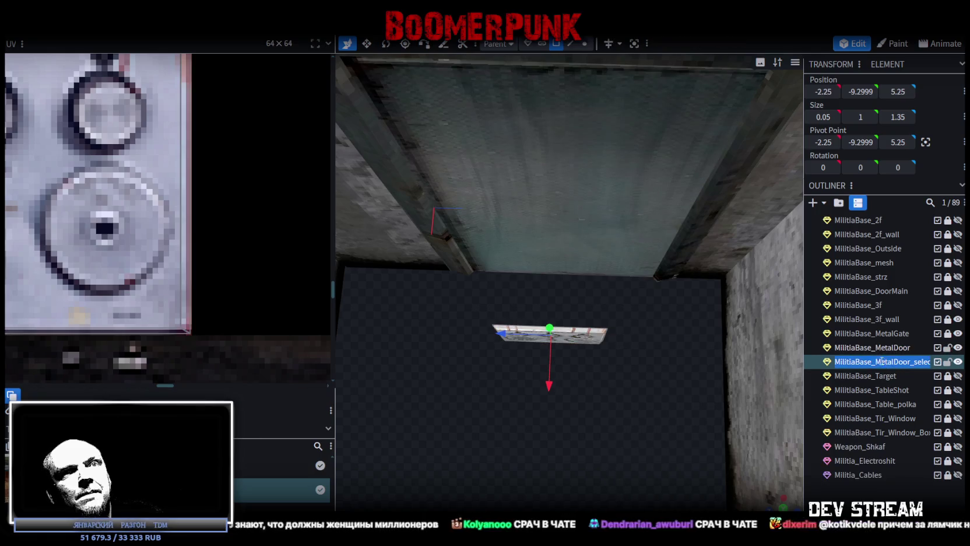
key("shift+End")
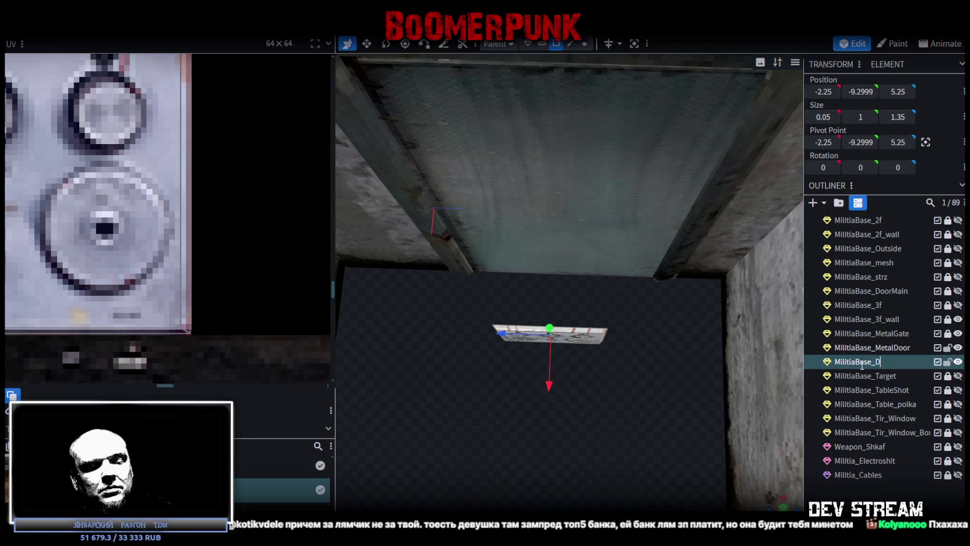
type("Domofon")
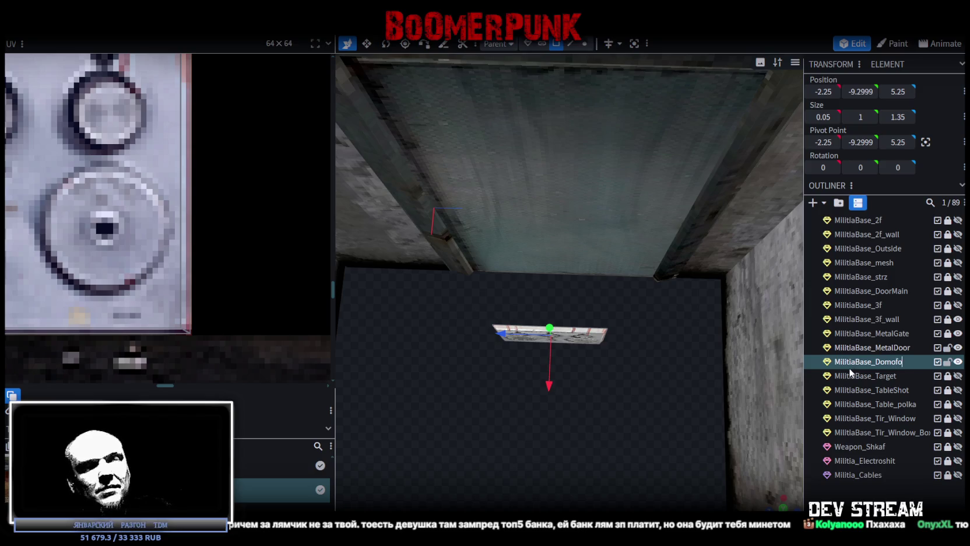
key("Return")
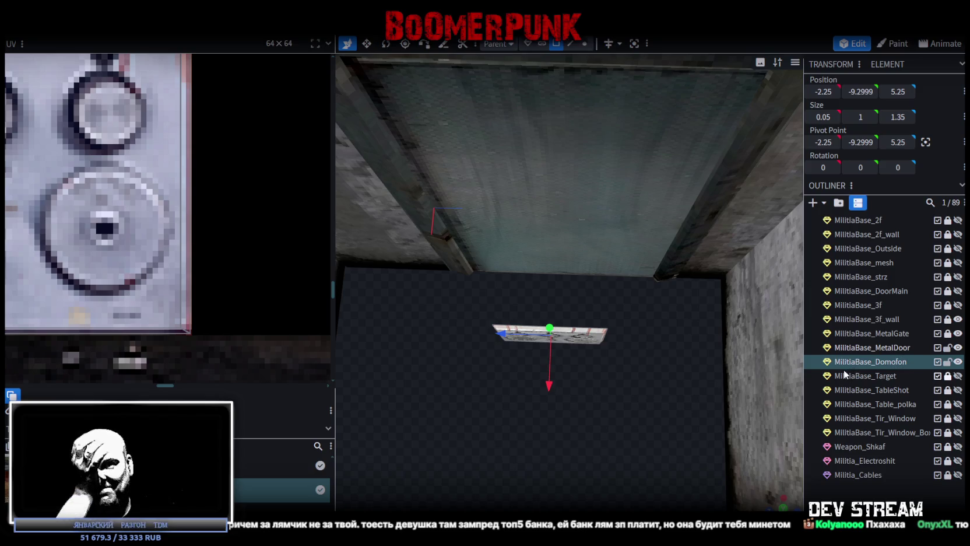
Centre the Domofon pivot between two opposite corner vertices of the panel
left_click_drag(677, 349, 672, 375)
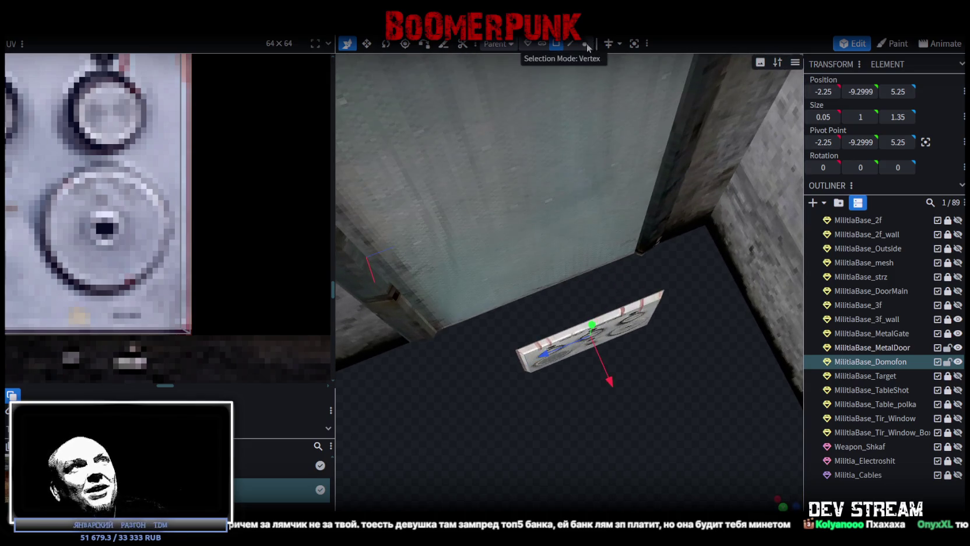
left_click(585, 43)
left_click(665, 291)
left_click_drag(654, 397, 653, 385)
left_click(538, 352, "shift")
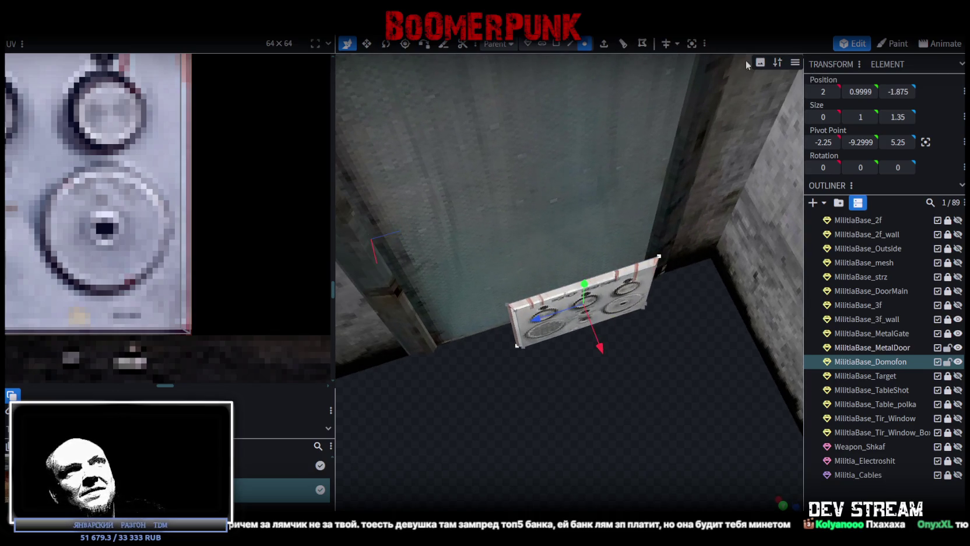
left_click(925, 141)
mouse_move(641, 382)
left_mouse_down()
mouse_move(647, 398)
mouse_move(544, 378)
mouse_move(682, 345)
mouse_move(733, 368)
mouse_move(653, 382)
mouse_move(665, 391)
mouse_move(642, 379)
mouse_move(602, 383)
mouse_move(680, 349)
mouse_move(648, 411)
mouse_move(569, 395)
mouse_move(588, 383)
mouse_move(572, 371)
mouse_move(634, 387)
left_mouse_up()
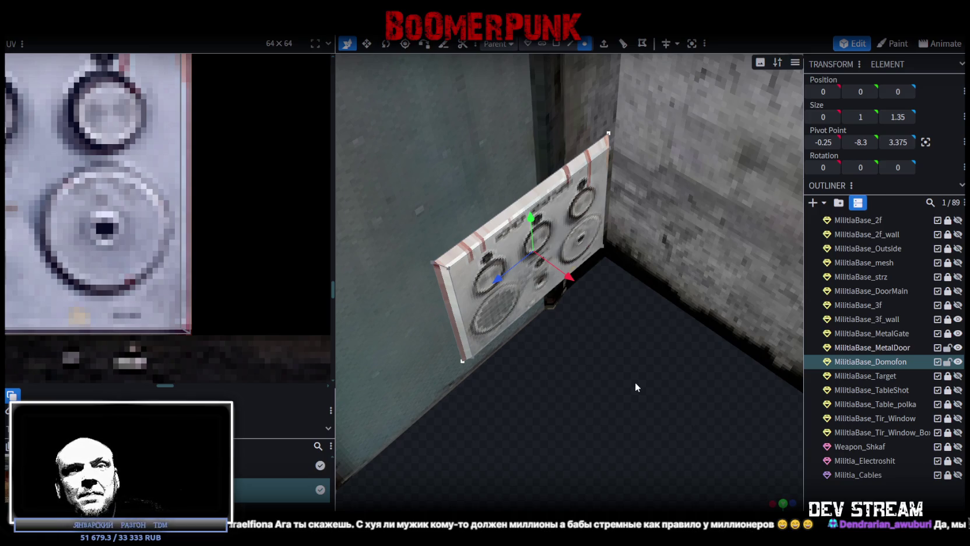
Orbit around the MilitiaBase_Domofon panel to check it sits on the metal door
scroll(636, 381, "down", 2)
scroll(637, 380, "down", 1)
left_click_drag(514, 365, 665, 377)
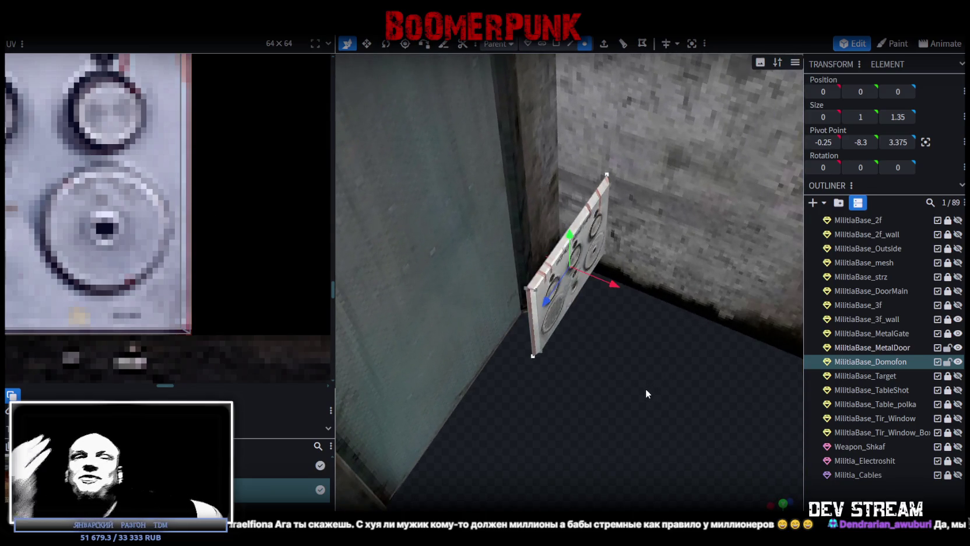
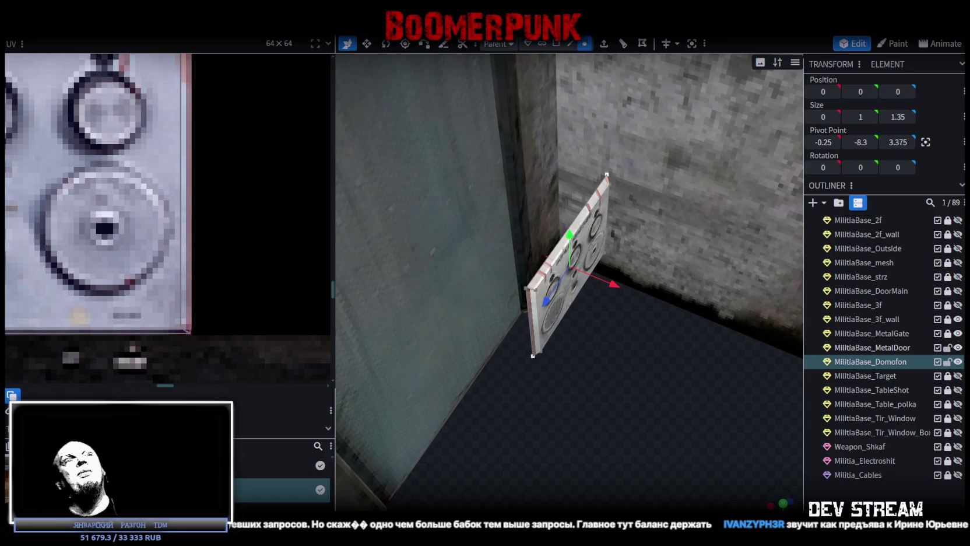
Frame the intercom on the door and select the panel's right-hand edge in Edge mode
mouse_move(652, 393)
left_mouse_down()
mouse_move(574, 402)
mouse_move(587, 394)
mouse_move(606, 405)
left_mouse_up()
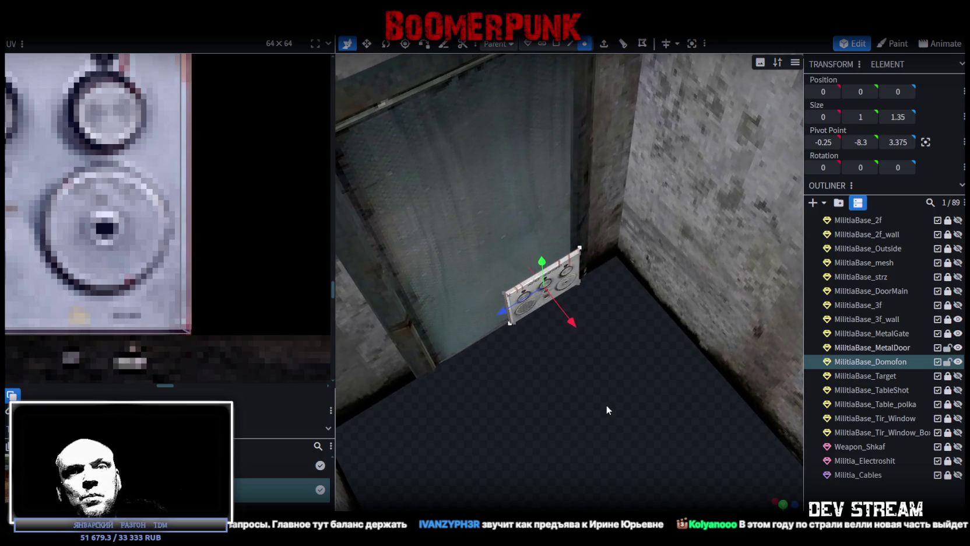
left_click_drag(607, 410, 617, 400)
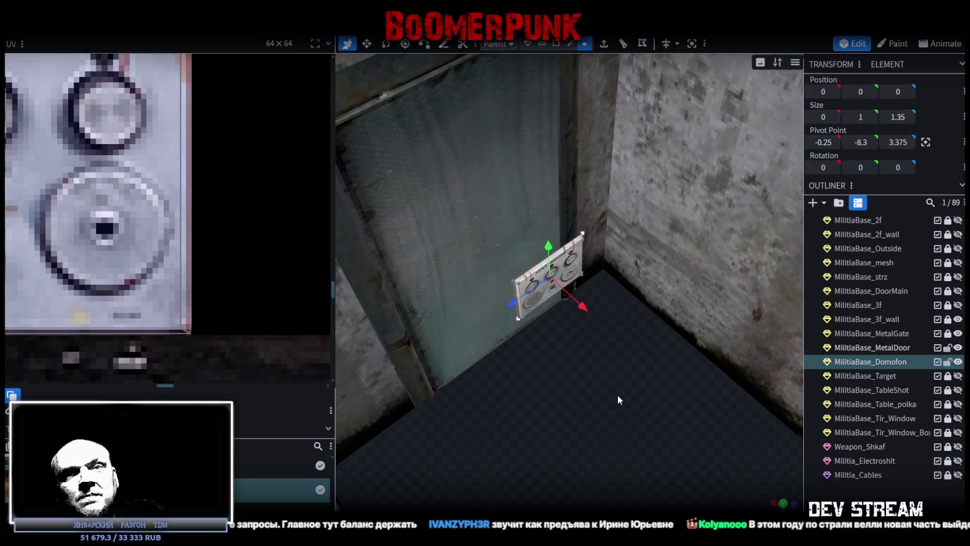
scroll(618, 396, "up", 3)
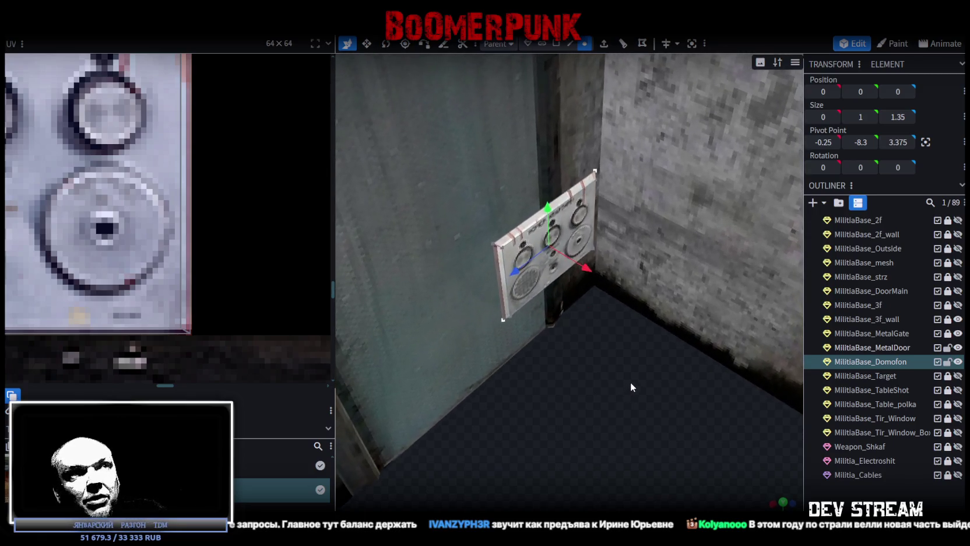
scroll(630, 383, "up", 3)
mouse_move(572, 377)
left_mouse_down()
mouse_move(548, 369)
mouse_move(564, 453)
mouse_move(570, 392)
mouse_move(562, 450)
mouse_move(577, 447)
mouse_move(608, 406)
left_mouse_up()
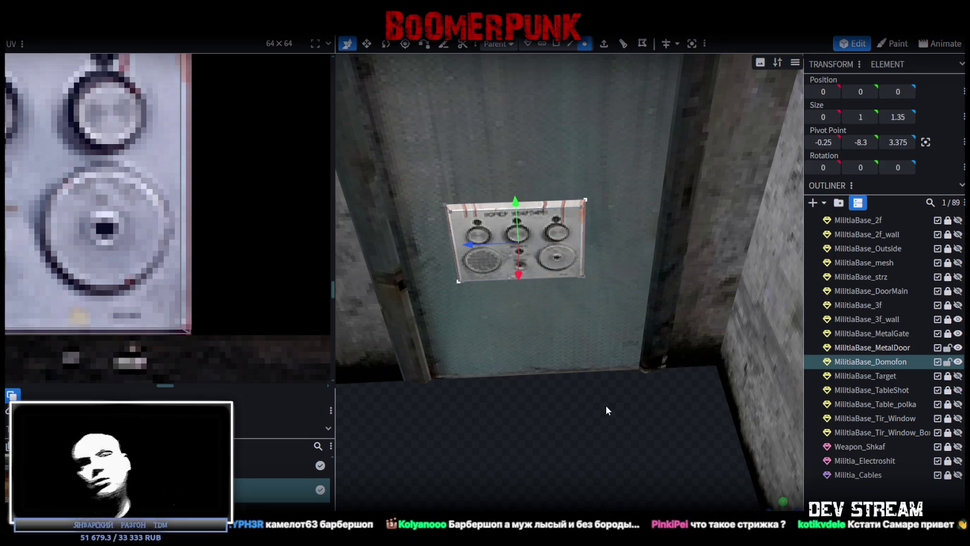
scroll(573, 456, "down", 3)
mouse_move(587, 418)
left_mouse_down()
mouse_move(588, 448)
mouse_move(586, 433)
mouse_move(567, 428)
left_mouse_up()
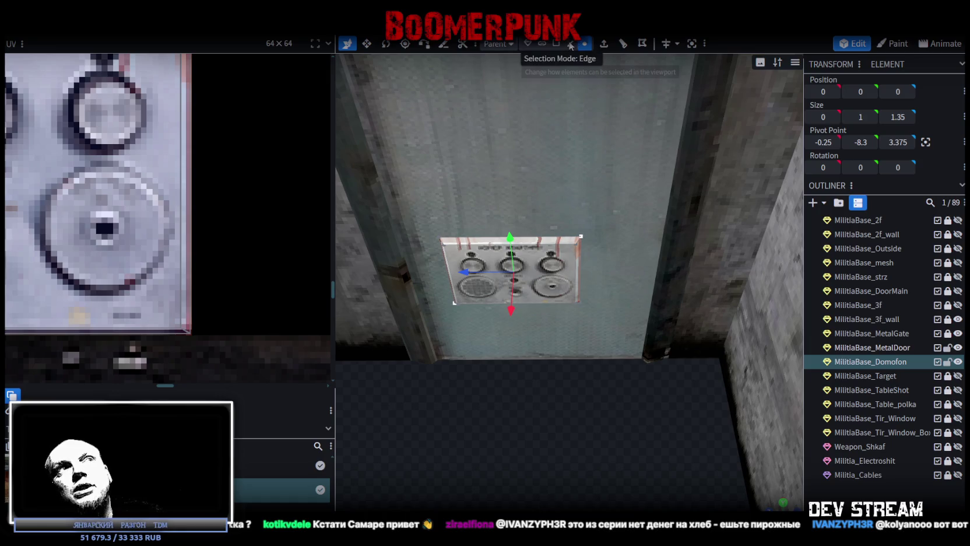
left_click(570, 45)
left_click_drag(600, 324, 585, 404)
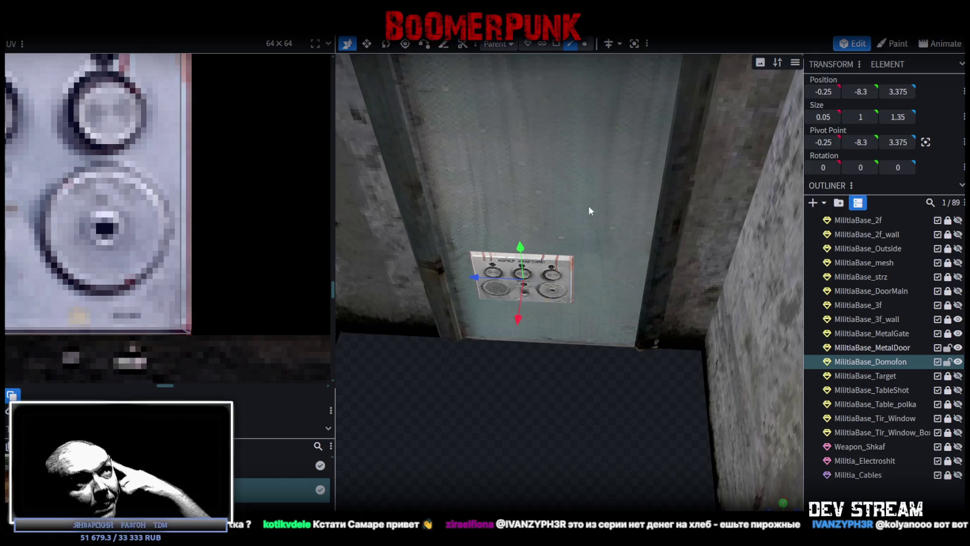
left_click(570, 282)
mouse_move(591, 341)
left_mouse_down()
mouse_move(660, 396)
mouse_move(532, 292)
left_mouse_up()
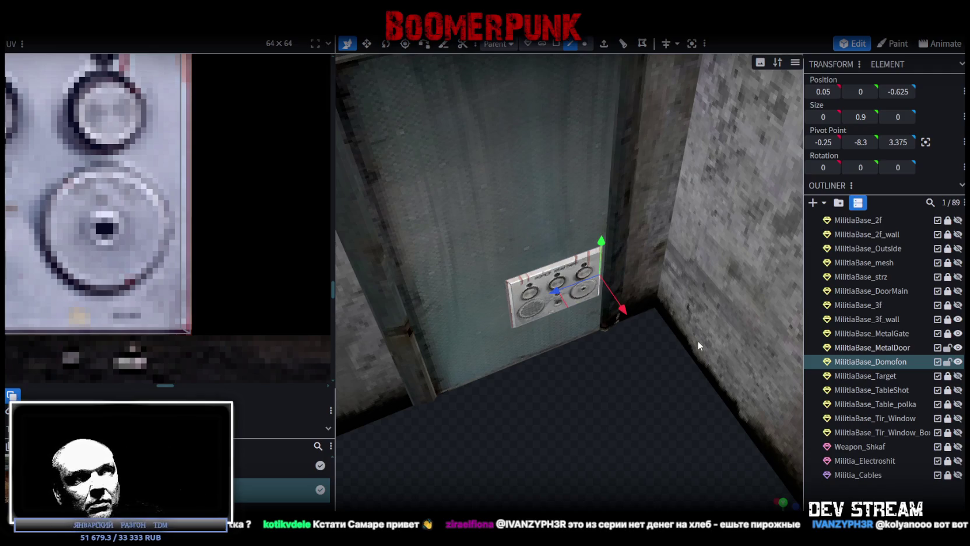
mouse_move(647, 411)
left_mouse_down()
mouse_move(652, 418)
mouse_move(608, 409)
mouse_move(632, 419)
mouse_move(630, 403)
left_mouse_up()
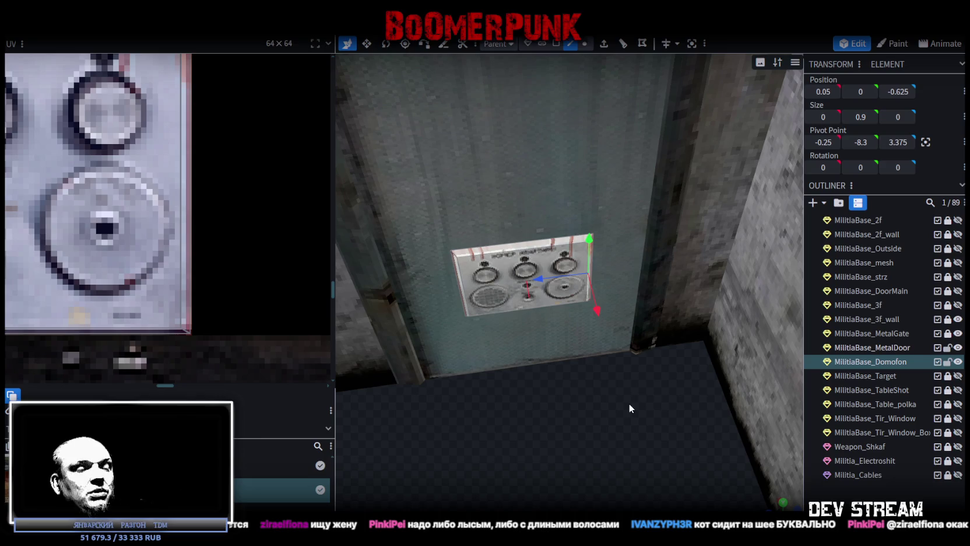
Drag the selected right edge to stretch the Domofon panel into its new shape
mouse_move(630, 407)
left_mouse_down()
mouse_move(611, 418)
mouse_move(603, 443)
mouse_move(511, 325)
left_mouse_up()
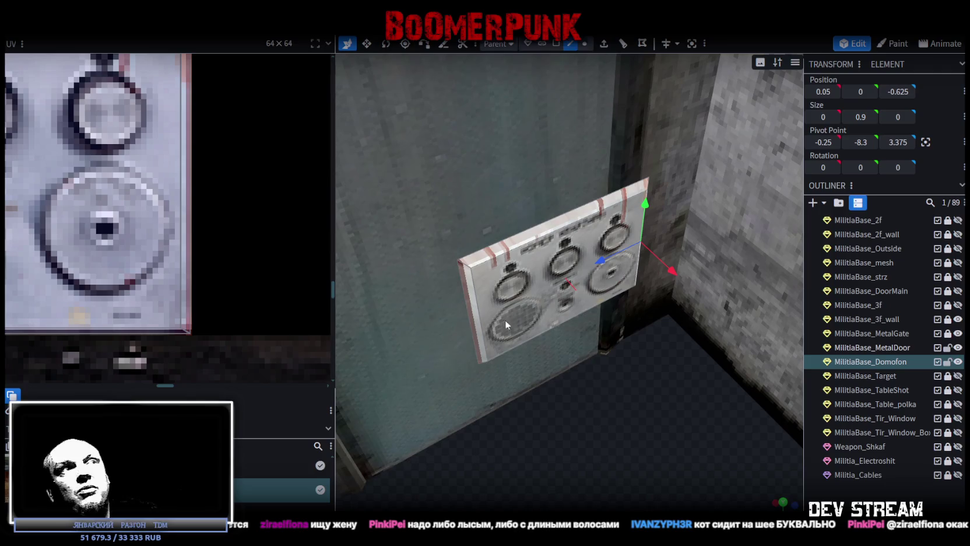
left_click_drag(645, 411, 591, 392)
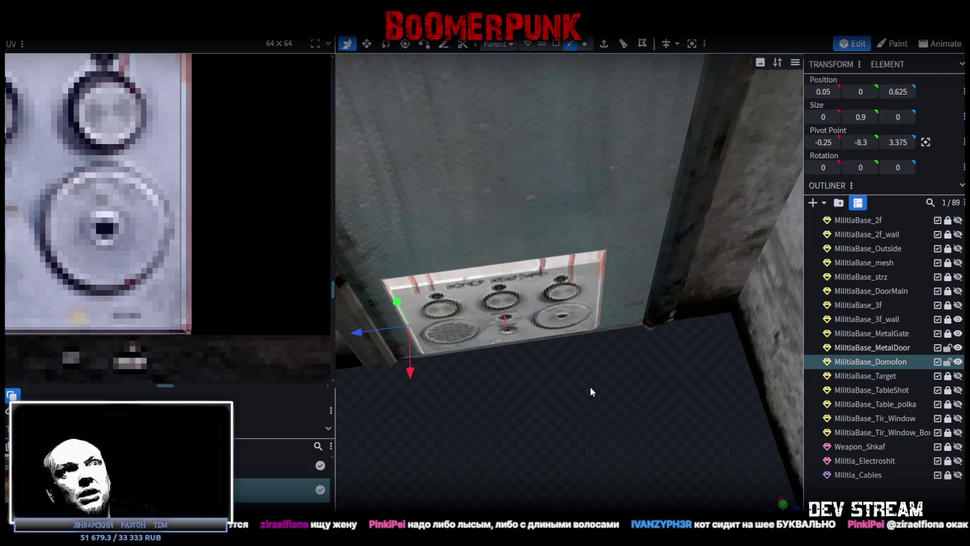
mouse_move(605, 335)
left_mouse_down()
mouse_move(614, 416)
mouse_move(629, 404)
left_mouse_up()
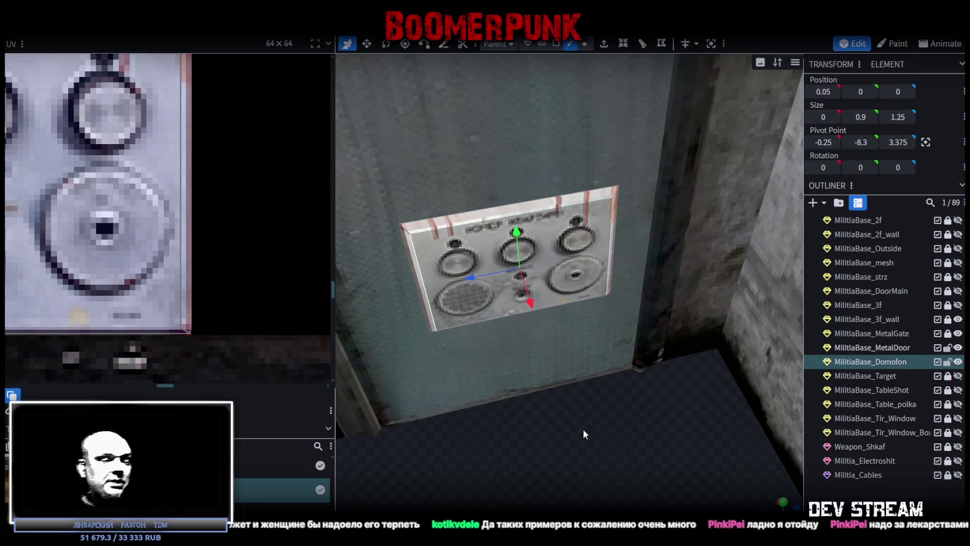
mouse_move(688, 198)
left_mouse_down()
mouse_move(643, 364)
mouse_move(613, 401)
mouse_move(696, 411)
mouse_move(652, 382)
mouse_move(654, 415)
mouse_move(673, 395)
left_mouse_up()
Save the Blockbench project, export it as Build0Tutor.fbx, and return to Unity
key("ctrl+s")
left_click(87, 26)
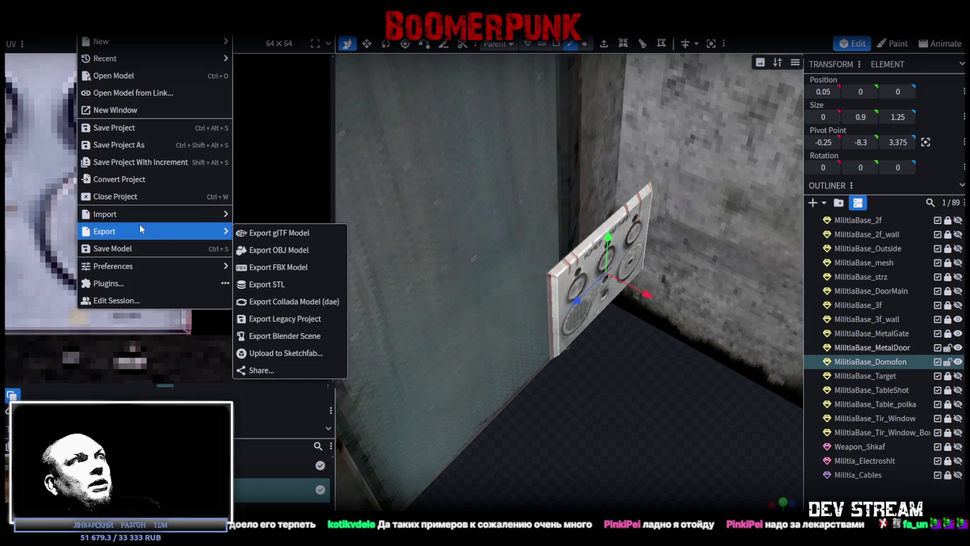
left_click(313, 271)
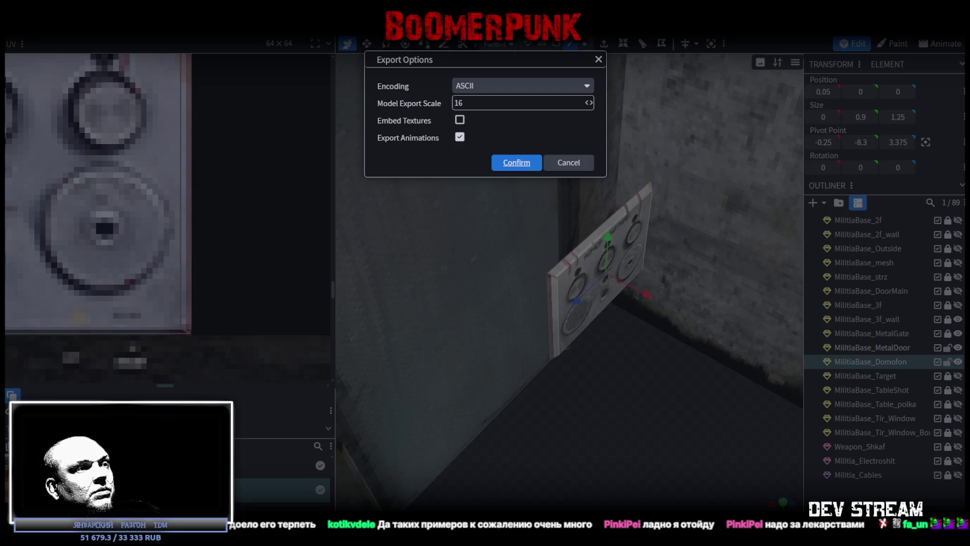
left_click(516, 163)
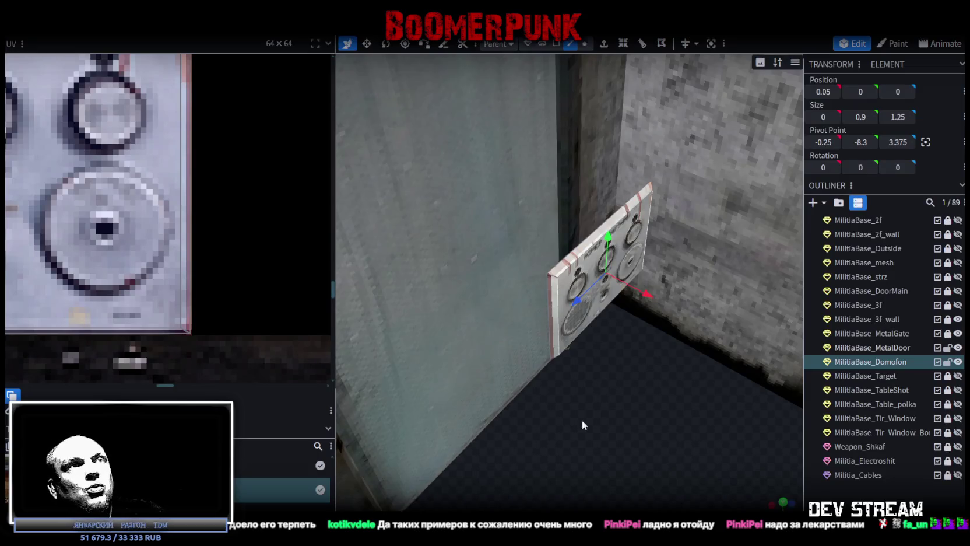
left_click_drag(612, 452, 589, 408)
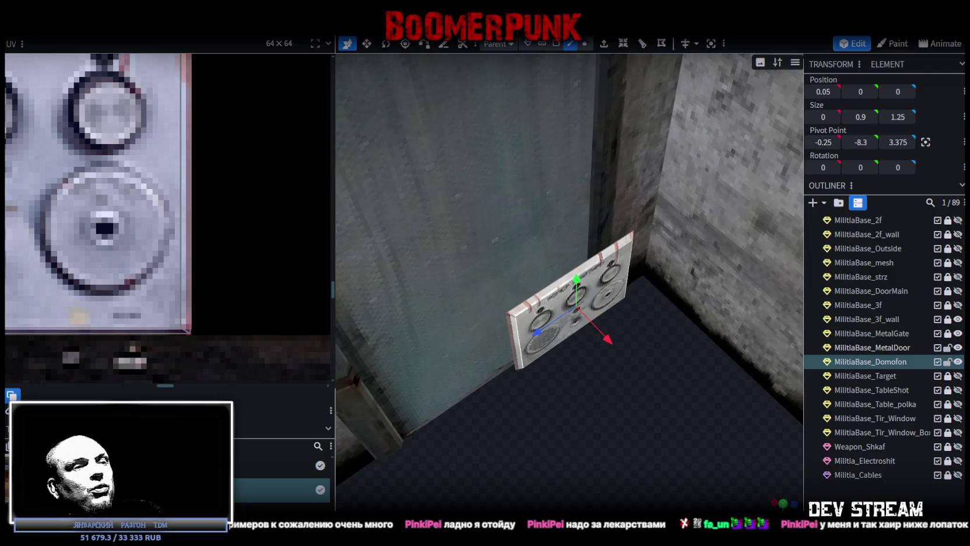
key("alt+Tab")
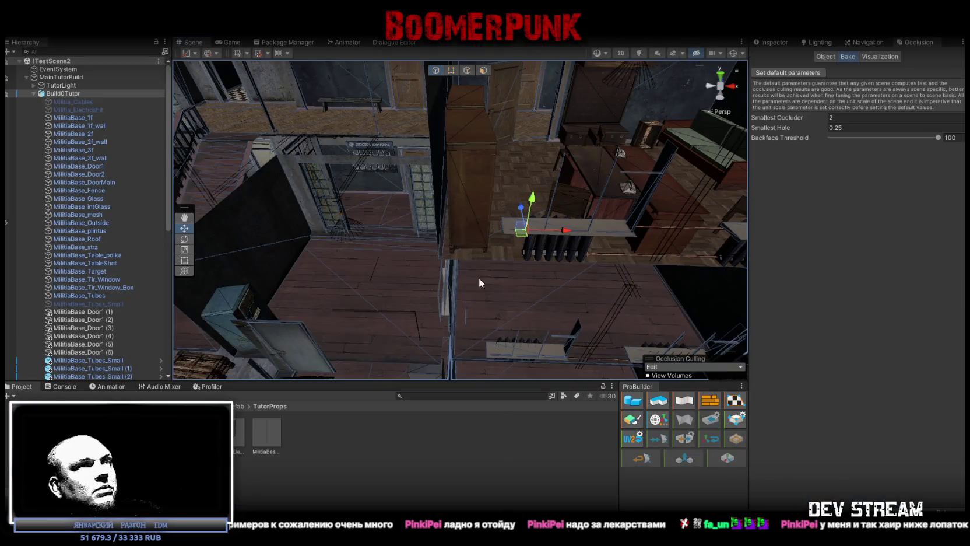
Select MilitiaBase_Domofon in the hierarchy and show its properties in the Inspector
scroll(485, 271, "down", 2)
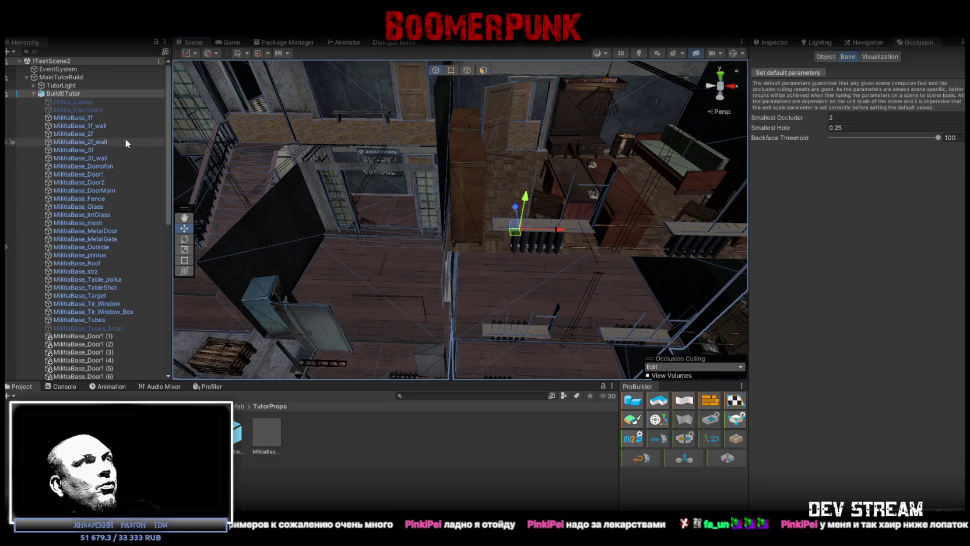
scroll(120, 315, "down", 2)
scroll(119, 314, "down", 2)
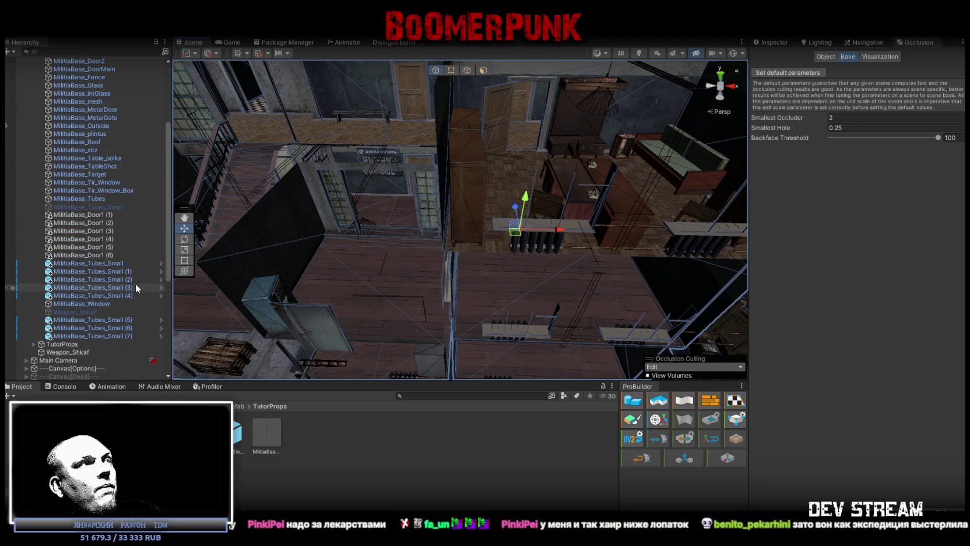
scroll(133, 284, "up", 5)
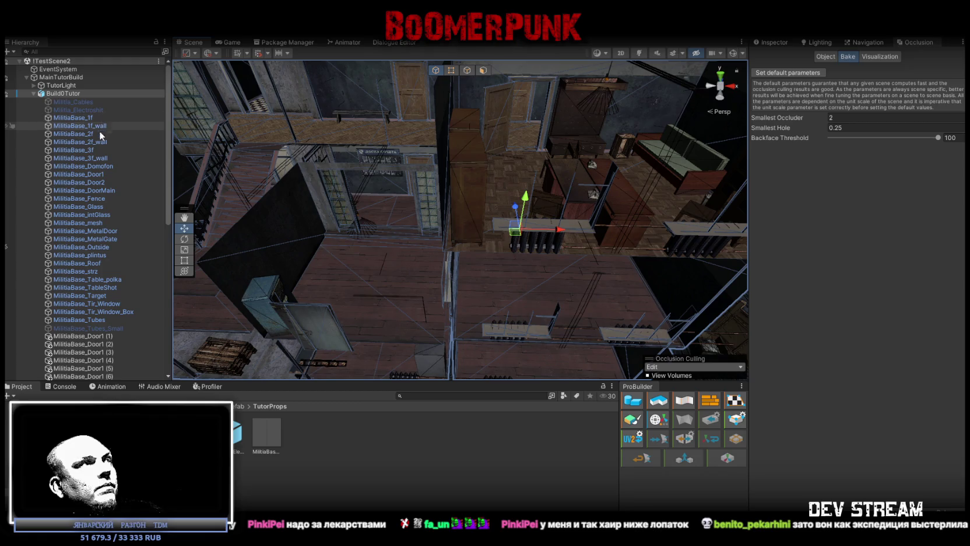
scroll(96, 167, "down", 3)
scroll(96, 165, "down", 3)
left_click(102, 76)
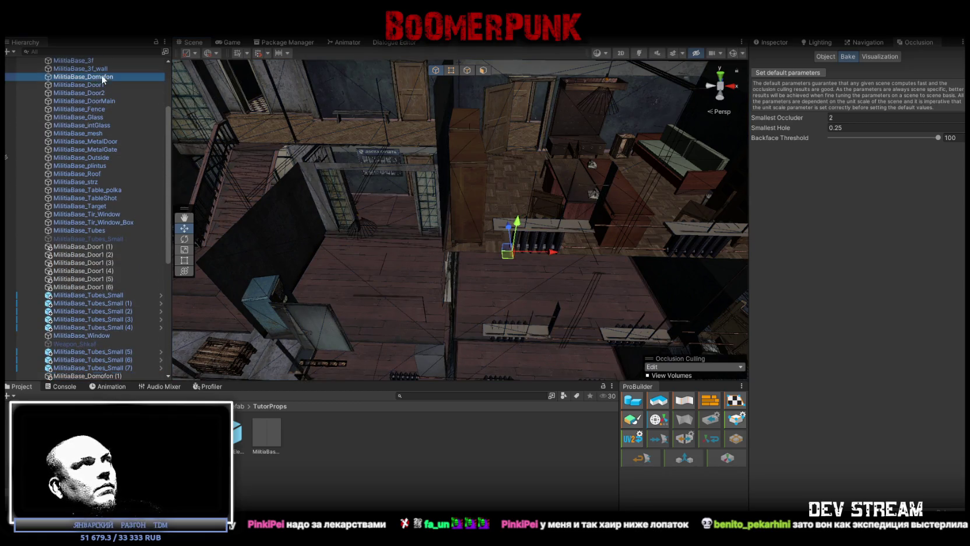
left_click(772, 42)
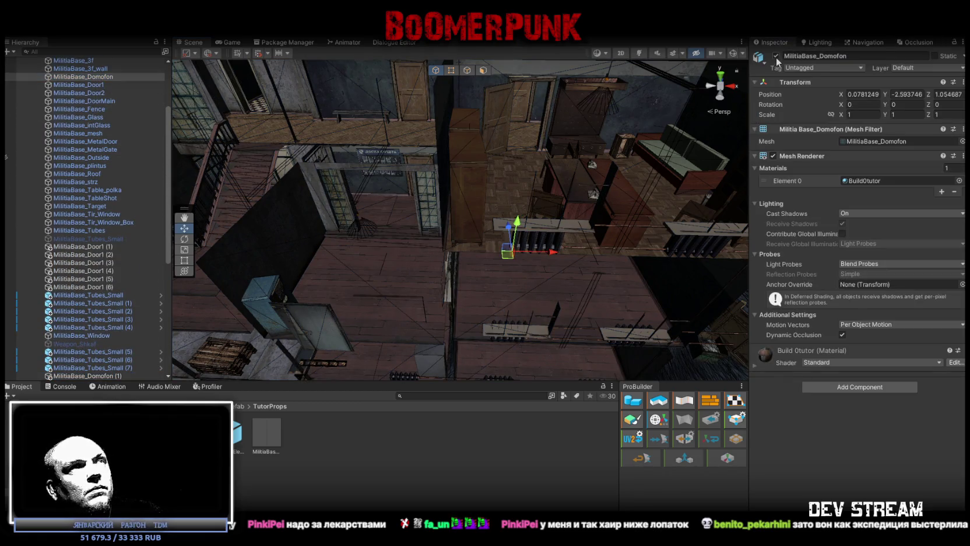
Rename the intercom copy to MilitiaBase_Domofon and turn it into a prefab asset
scroll(37, 282, "down", 5)
left_click(111, 254)
left_click(113, 255)
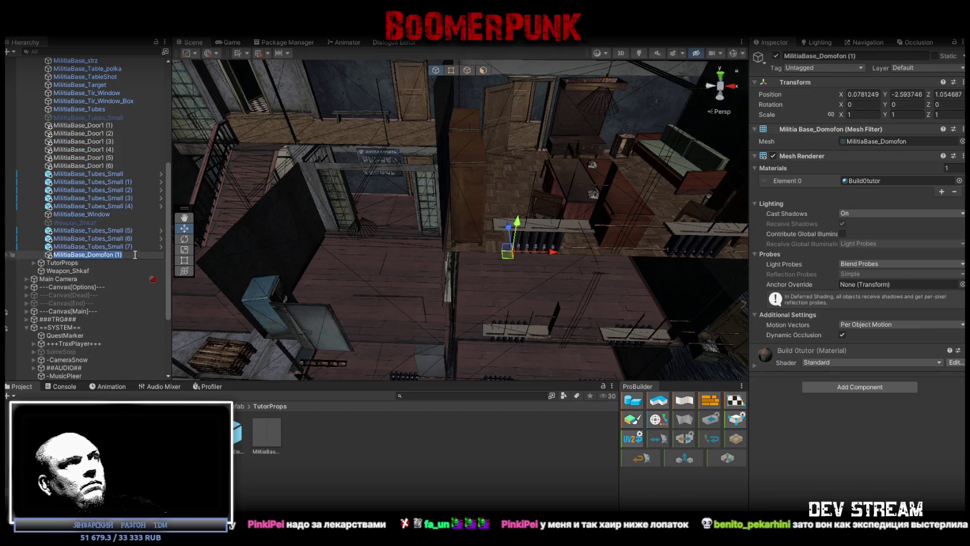
key("Return")
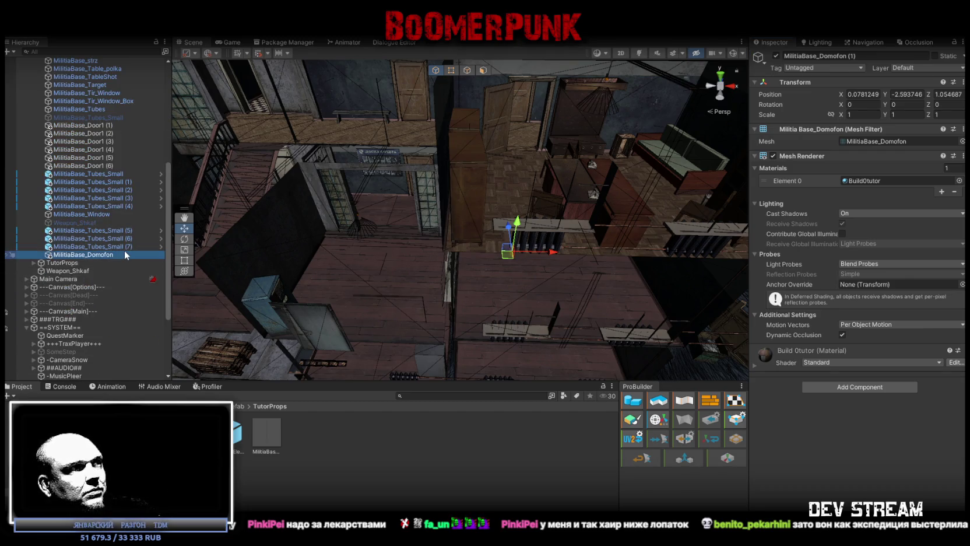
left_click_drag(341, 451, 322, 437)
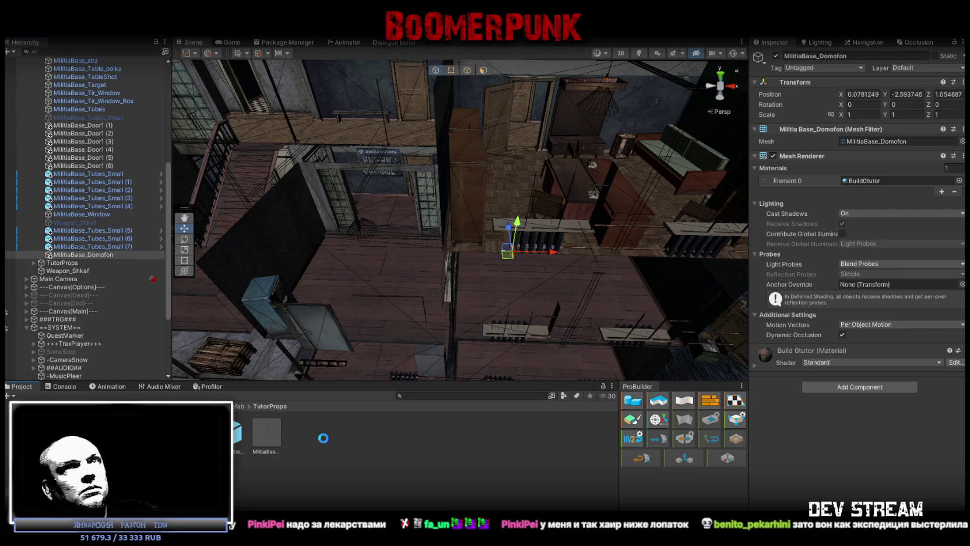
Set the intercom prefab's position to 0, 0, 0 and mark it static
left_click(868, 151)
type("0")
key("Tab")
type("0")
key("Tab")
type("0")
left_click(928, 113)
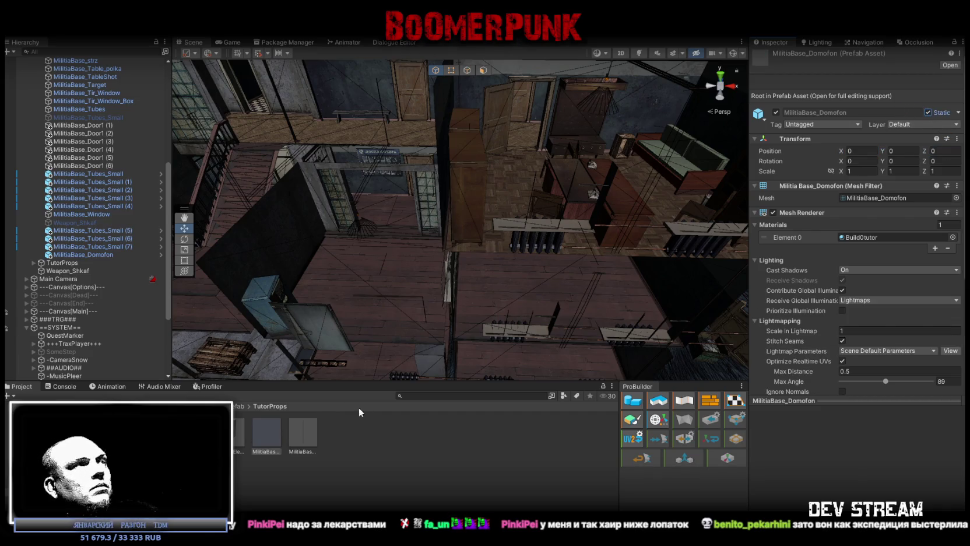
Move MilitiaBase_Domofon in the hierarchy to sit just below TutorProps
scroll(77, 262, "up", 3)
scroll(83, 262, "down", 1)
scroll(88, 244, "down", 1)
scroll(89, 235, "down", 1)
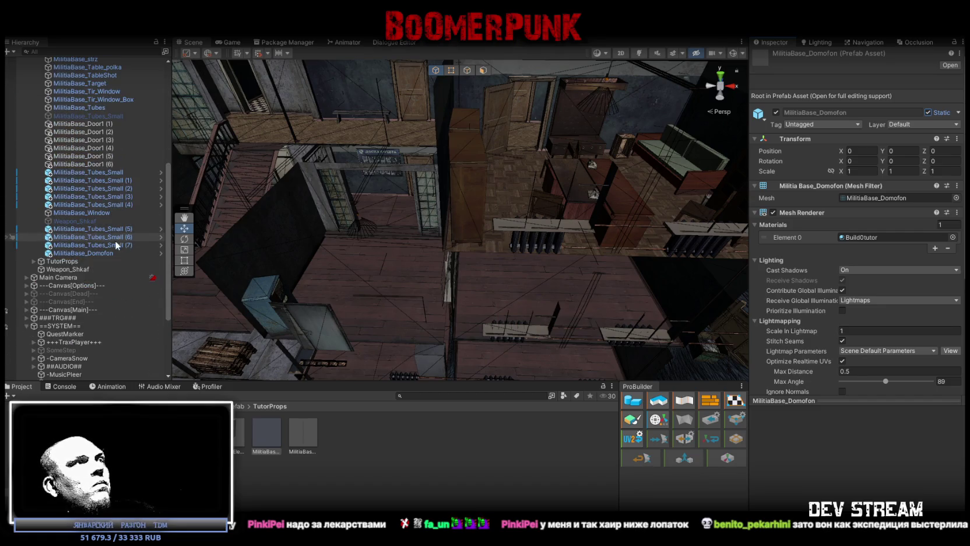
left_click_drag(87, 253, 77, 270)
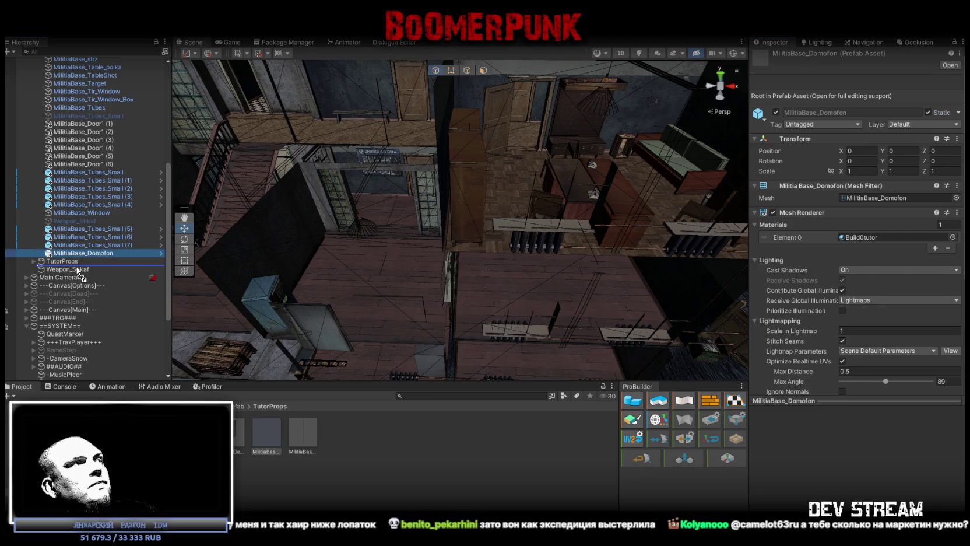
left_click_drag(77, 270, 94, 267)
Frame the intercom and rotate it 90° around the Y axis
left_click_drag(467, 233, 694, 278, "alt")
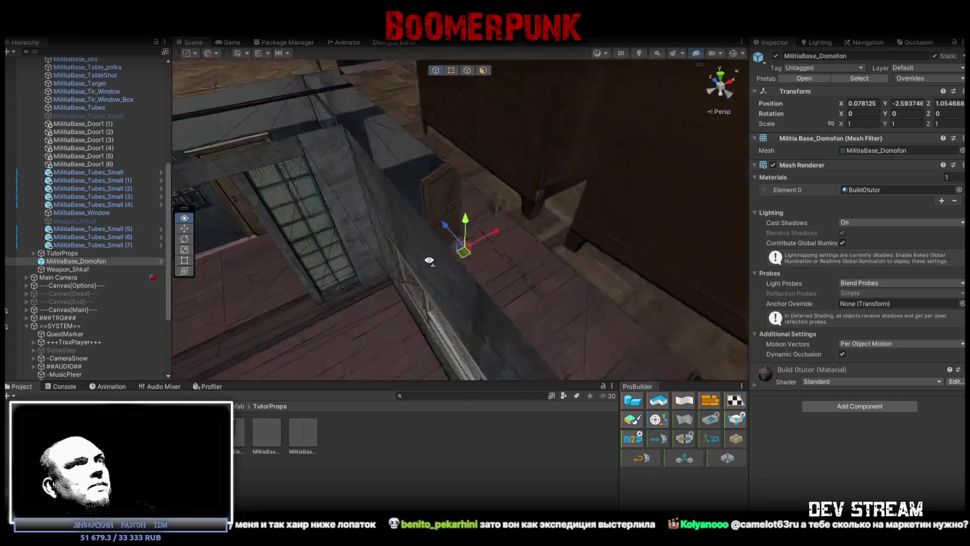
key("f")
key("e")
mouse_move(484, 186)
left_mouse_down()
mouse_move(371, 202)
mouse_move(403, 252)
left_mouse_up()
Move the intercom onto the wall beside the metal door frame, then select the door
key("w")
mouse_move(392, 212)
left_mouse_down()
mouse_move(457, 272)
mouse_move(516, 99)
left_mouse_up()
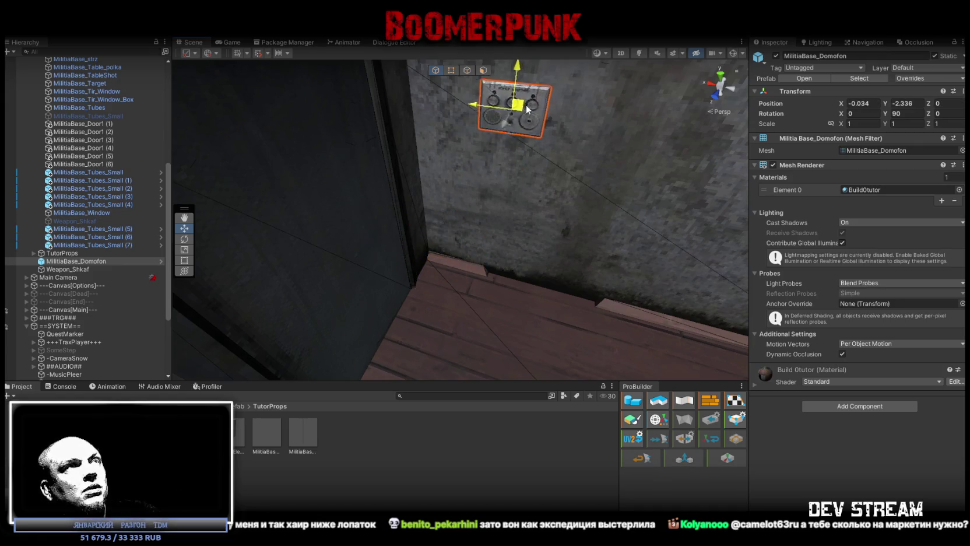
key("f")
left_click_drag(408, 204, 449, 223)
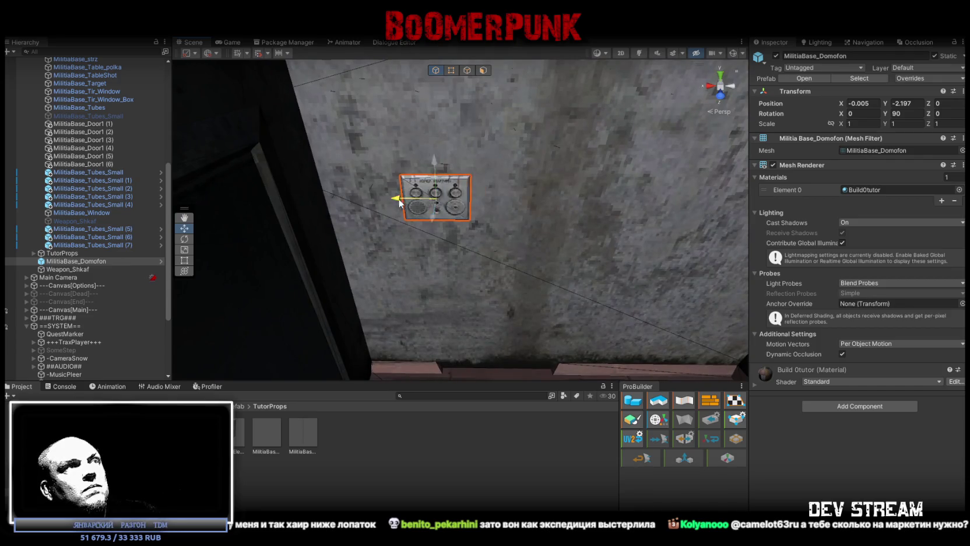
mouse_move(449, 223)
left_mouse_down()
mouse_move(360, 221)
mouse_move(314, 274)
left_mouse_up()
left_click_drag(490, 233, 489, 240)
mouse_move(304, 287)
left_mouse_down("alt")
mouse_move(431, 263)
mouse_move(384, 267)
left_mouse_up("alt")
left_click(384, 268)
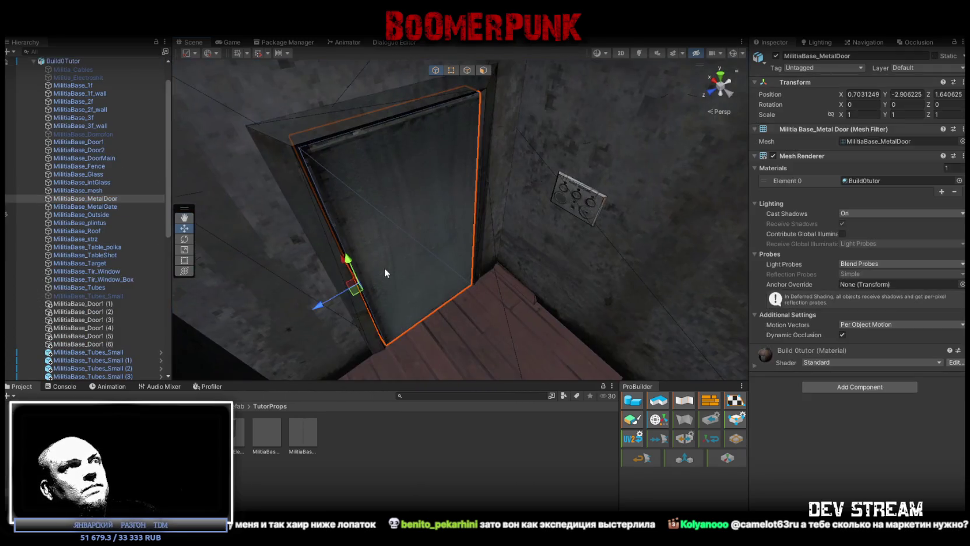
Add a Box Collider to MilitiaBase_MetalDoor and rotate it open to Y 98.972
left_click(856, 386)
left_click(828, 453)
mouse_move(431, 280)
left_mouse_down("alt")
mouse_move(470, 279)
mouse_move(466, 221)
mouse_move(310, 262)
mouse_move(362, 251)
mouse_move(428, 256)
left_mouse_up("alt")
key("e")
mouse_move(493, 216)
left_mouse_down()
mouse_move(502, 220)
mouse_move(478, 215)
mouse_move(531, 224)
left_mouse_up()
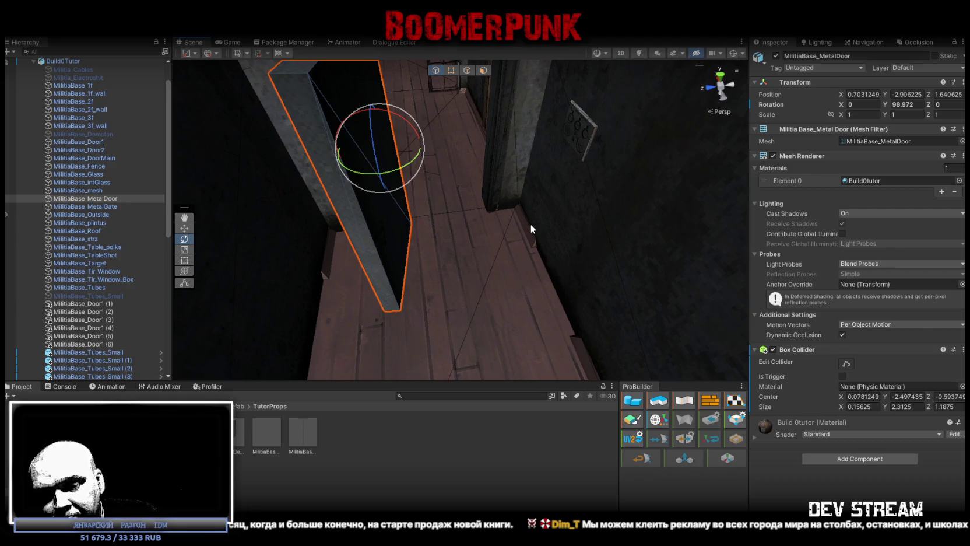
mouse_move(531, 224)
right_mouse_down()
mouse_move(794, 135)
mouse_move(363, 122)
mouse_move(476, 163)
mouse_move(667, 287)
mouse_move(477, 208)
mouse_move(535, 250)
mouse_move(345, 227)
mouse_move(441, 212)
right_mouse_up()
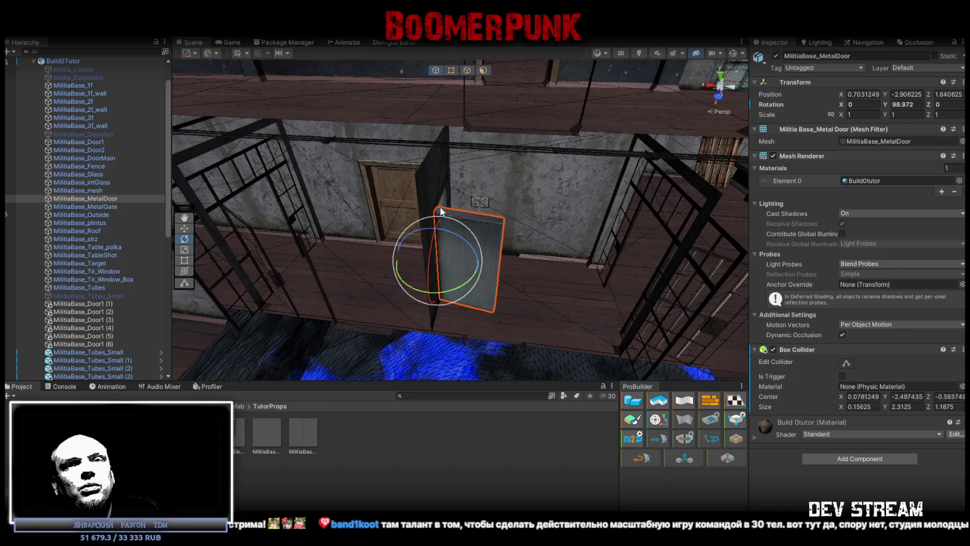
mouse_move(631, 334)
right_mouse_down()
mouse_move(572, 298)
mouse_move(492, 274)
right_mouse_up()
left_click(486, 271)
left_click(485, 272)
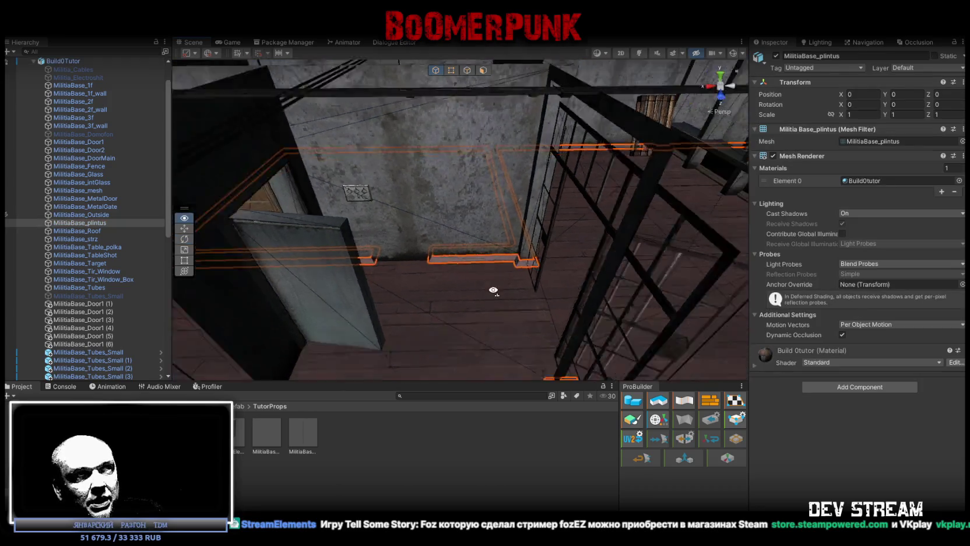
key("f")
key("e")
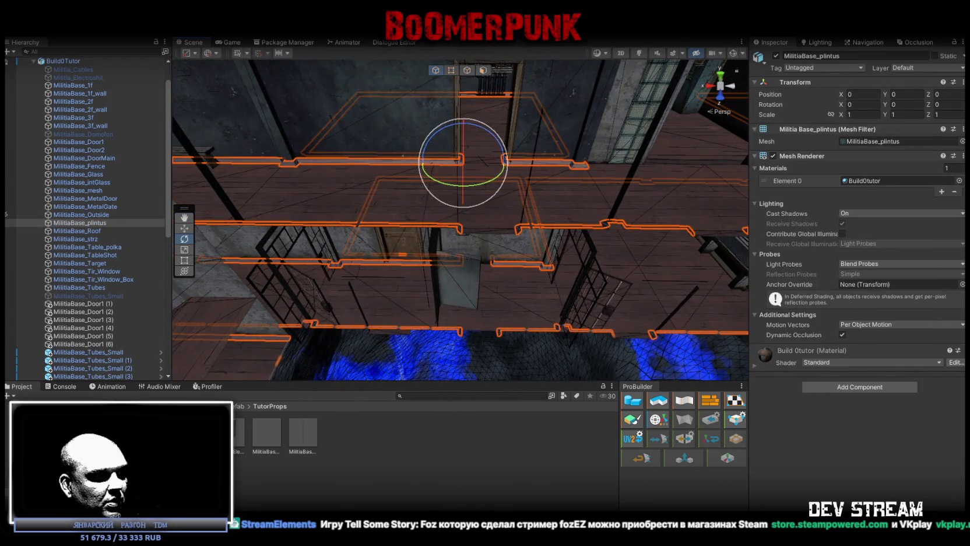
key("alt+Tab")
mouse_move(625, 369)
left_mouse_down()
mouse_move(576, 390)
mouse_move(594, 392)
mouse_move(605, 416)
left_mouse_up()
Make the MilitiaBase_plintus skirting boards visible and view them from above
scroll(595, 378, "down", 2)
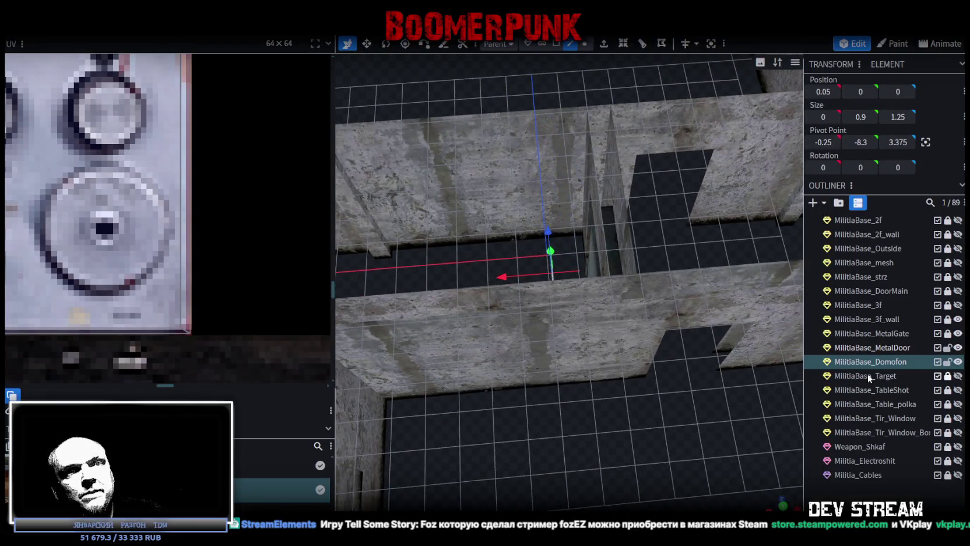
scroll(850, 378, "up", 1)
scroll(850, 378, "up", 1)
scroll(851, 378, "up", 3)
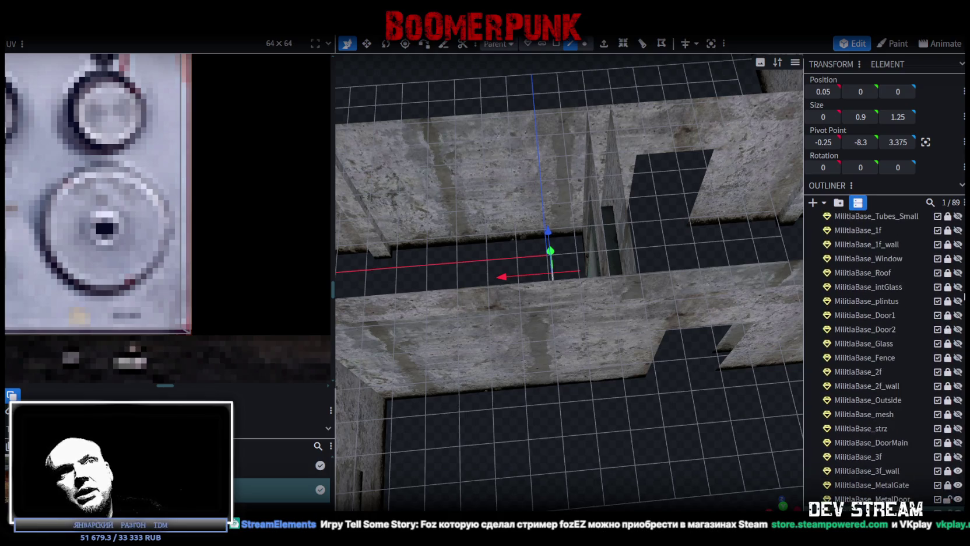
scroll(908, 376, "up", 2)
scroll(908, 376, "down", 3)
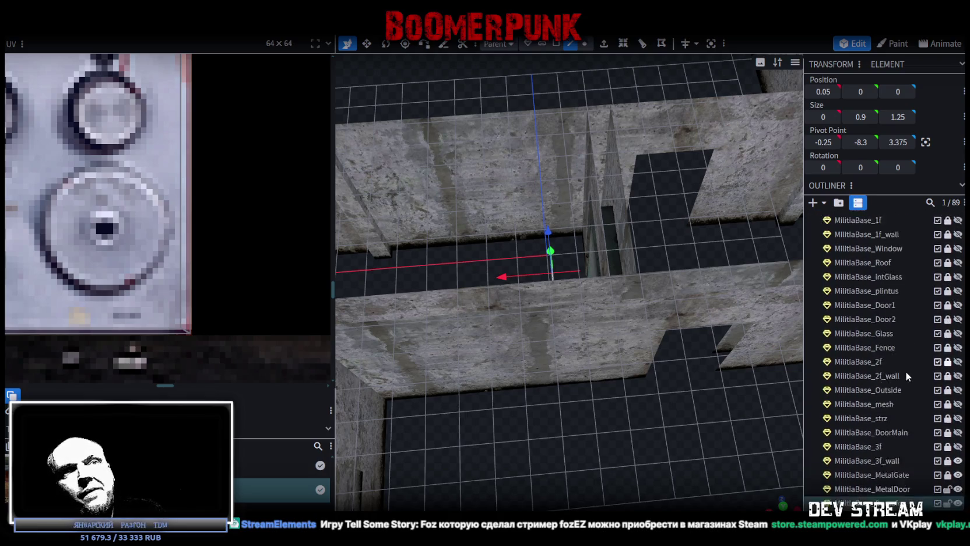
scroll(908, 376, "down", 1)
left_click(958, 251)
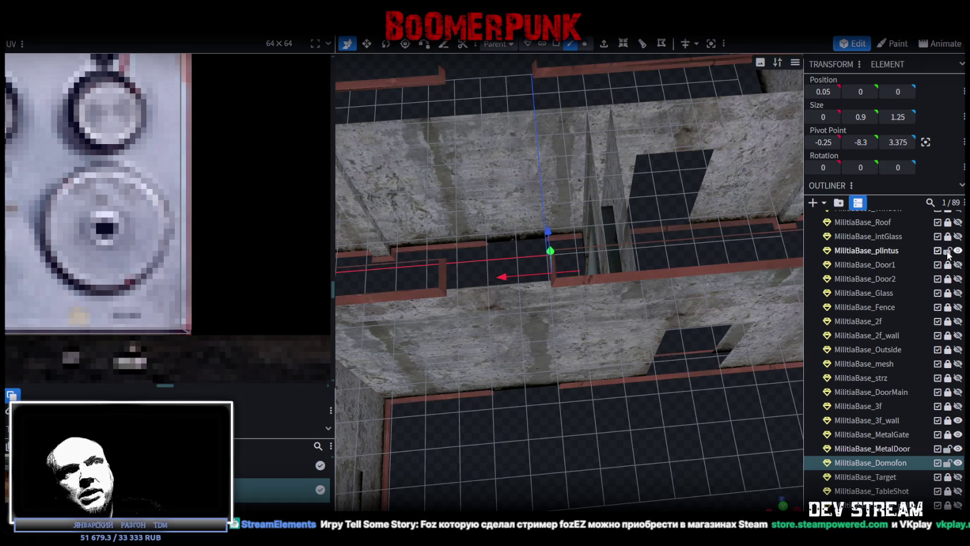
left_click_drag(671, 327, 657, 416)
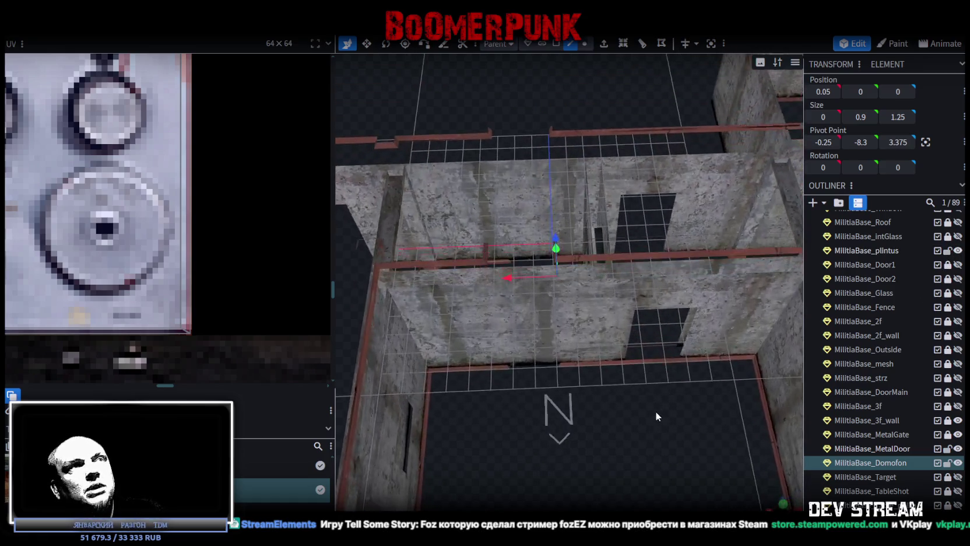
scroll(604, 359, "down", 3)
scroll(569, 385, "down", 2)
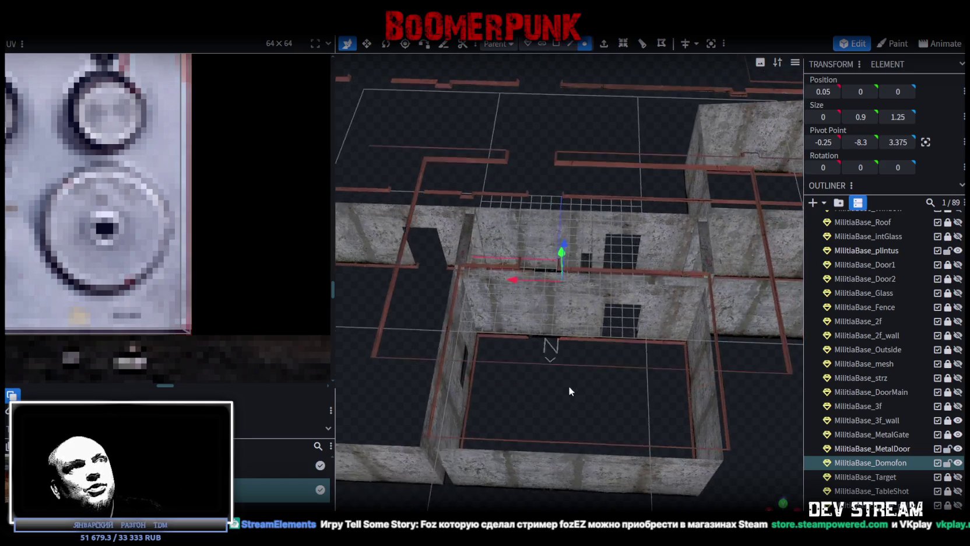
left_click_drag(569, 385, 574, 392)
Box-select the skirting-board faces beside the doorway
left_click_drag(521, 360, 589, 219)
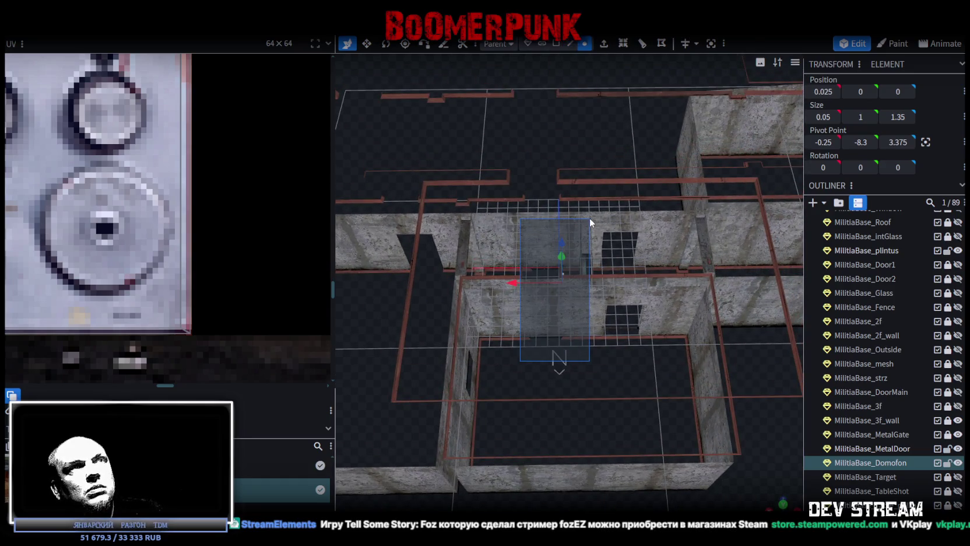
left_click(609, 339)
mouse_move(511, 366)
left_mouse_down()
mouse_move(572, 210)
mouse_move(567, 307)
left_mouse_up()
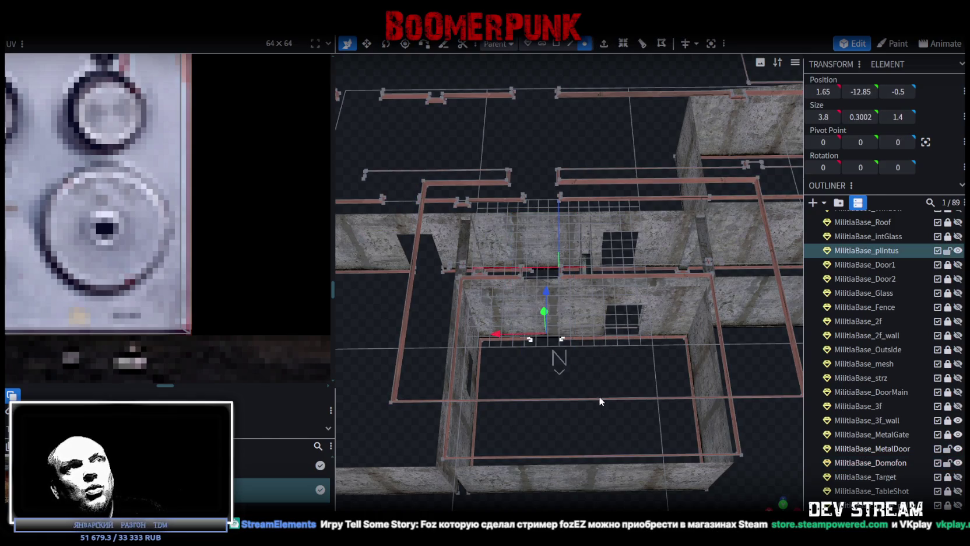
left_click(597, 372)
mouse_move(609, 448)
right_mouse_down()
mouse_move(601, 415)
mouse_move(610, 410)
mouse_move(584, 367)
right_mouse_up()
mouse_move(514, 357)
left_mouse_down()
mouse_move(584, 237)
mouse_move(582, 248)
left_mouse_up()
mouse_move(659, 357)
right_mouse_down()
mouse_move(655, 423)
mouse_move(589, 362)
mouse_move(596, 369)
right_mouse_up()
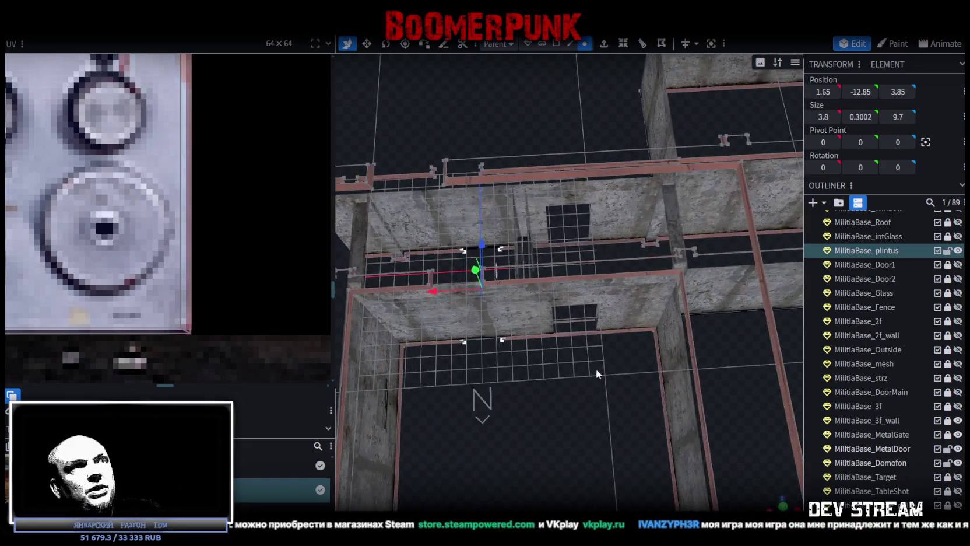
Slide the selected skirting faces along X to -6.6 and check the doorway wall
mouse_move(442, 286)
left_mouse_down()
mouse_move(528, 304)
mouse_move(526, 284)
left_mouse_up()
scroll(527, 303, "up", 3)
mouse_move(526, 284)
right_mouse_down()
mouse_move(818, 371)
mouse_move(875, 362)
right_mouse_up()
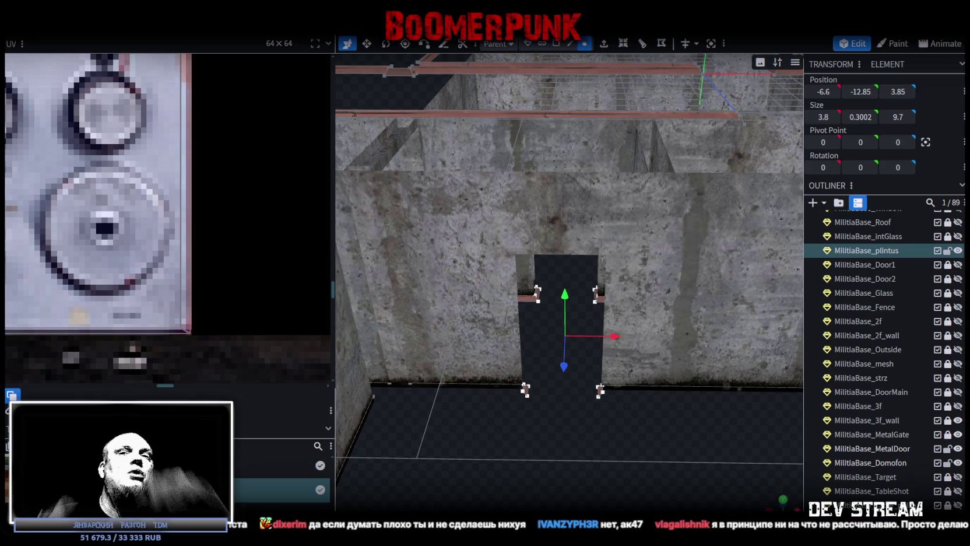
mouse_move(601, 470)
left_mouse_down()
mouse_move(526, 485)
mouse_move(675, 429)
mouse_move(630, 447)
mouse_move(527, 434)
mouse_move(600, 449)
mouse_move(648, 404)
mouse_move(624, 387)
mouse_move(414, 430)
mouse_move(426, 414)
mouse_move(526, 421)
mouse_move(659, 458)
mouse_move(648, 441)
mouse_move(699, 427)
mouse_move(705, 413)
mouse_move(770, 415)
mouse_move(768, 398)
mouse_move(483, 446)
mouse_move(666, 374)
mouse_move(649, 373)
mouse_move(586, 403)
mouse_move(747, 385)
mouse_move(546, 349)
mouse_move(564, 364)
mouse_move(698, 390)
mouse_move(742, 384)
mouse_move(566, 431)
left_mouse_up()
Switch to Edge mode and select the long bottom edge of the skirting-board run
left_click(570, 44)
left_click(617, 381)
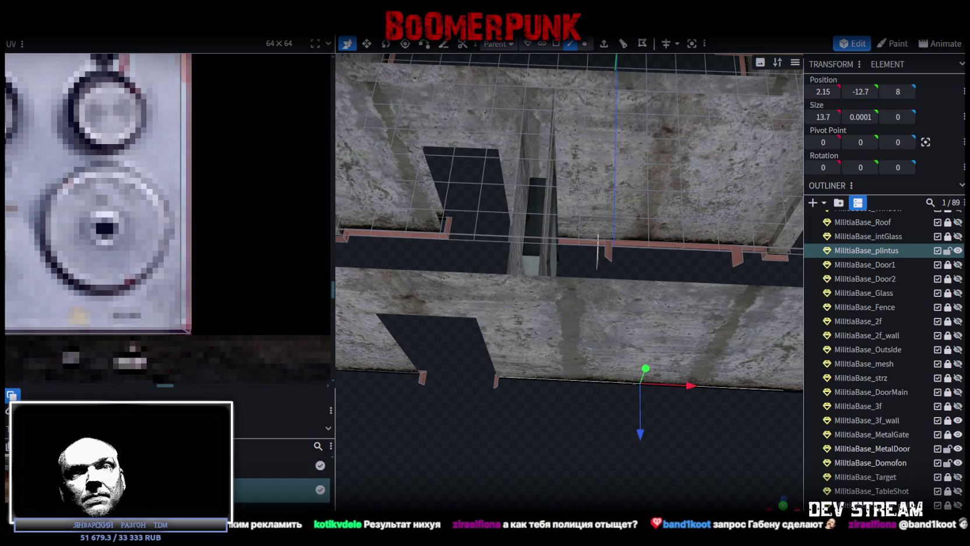
mouse_move(754, 472)
left_mouse_down()
mouse_move(560, 454)
mouse_move(709, 453)
mouse_move(618, 400)
mouse_move(701, 417)
mouse_move(557, 307)
mouse_move(556, 352)
mouse_move(538, 258)
mouse_move(537, 339)
mouse_move(608, 151)
left_mouse_up()
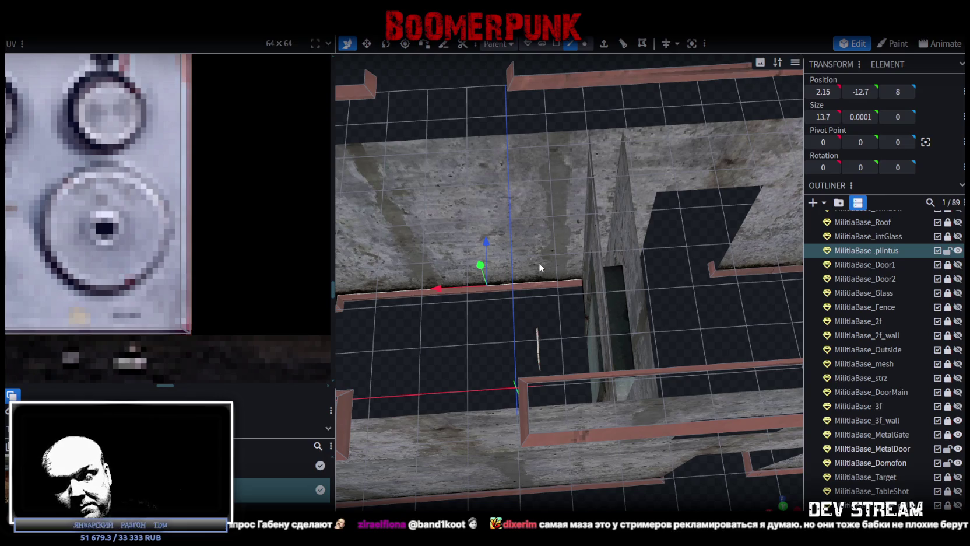
left_click(623, 43)
Loop-cut the skirting-board run once and select the new small segment
mouse_move(574, 105)
left_mouse_down()
mouse_move(487, 333)
mouse_move(496, 315)
mouse_move(515, 311)
mouse_move(494, 315)
mouse_move(527, 336)
mouse_move(550, 331)
mouse_move(514, 357)
mouse_move(605, 360)
mouse_move(562, 305)
mouse_move(625, 325)
left_mouse_up()
left_click(629, 324)
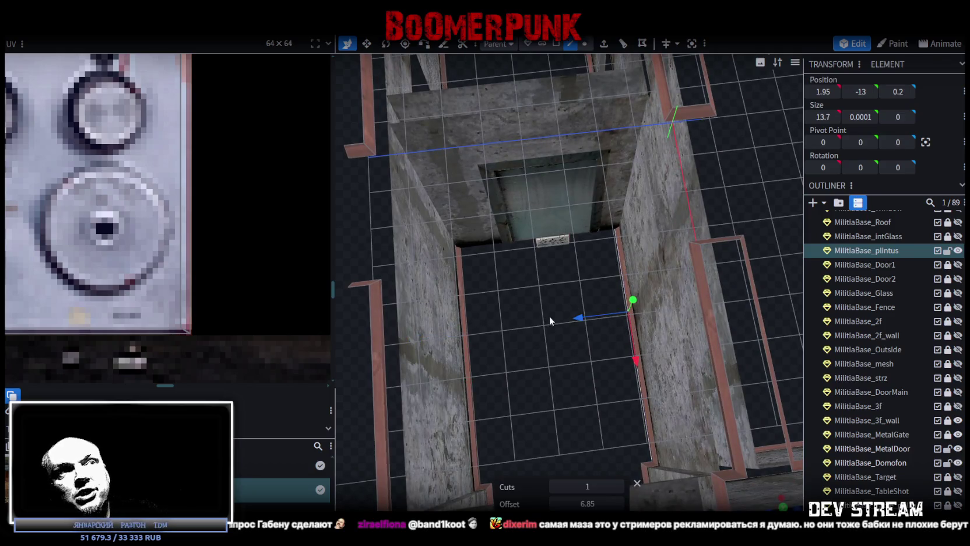
left_click(557, 217)
mouse_move(556, 216)
left_mouse_down()
mouse_move(464, 351)
mouse_move(413, 351)
mouse_move(562, 270)
mouse_move(369, 280)
mouse_move(297, 262)
mouse_move(285, 228)
mouse_move(280, 240)
left_mouse_up()
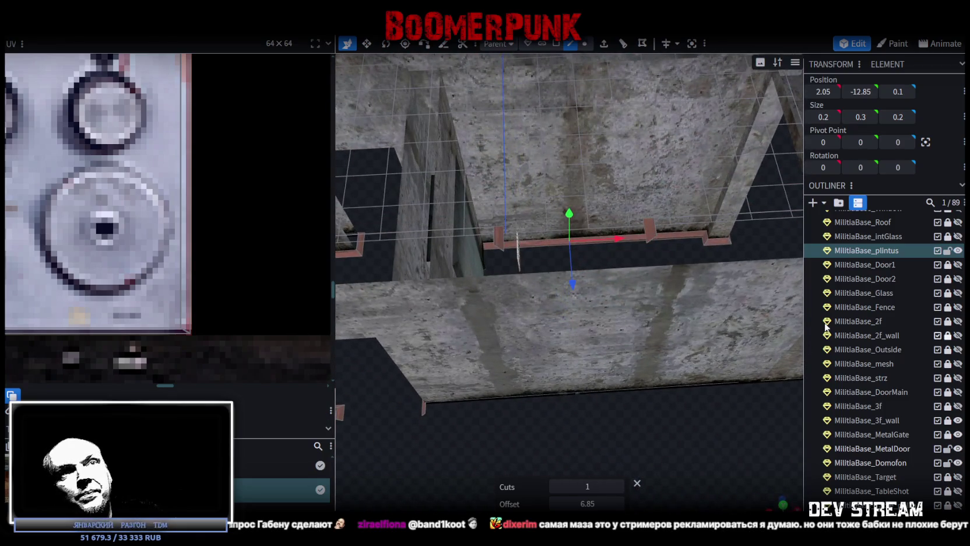
mouse_move(786, 349)
left_mouse_down()
mouse_move(669, 372)
mouse_move(641, 326)
left_mouse_up()
In vertex mode, stretch the new segment to 8 along Z and shift it along X
left_click(585, 43)
left_click_drag(638, 371, 628, 387)
left_click_drag(595, 357, 556, 245)
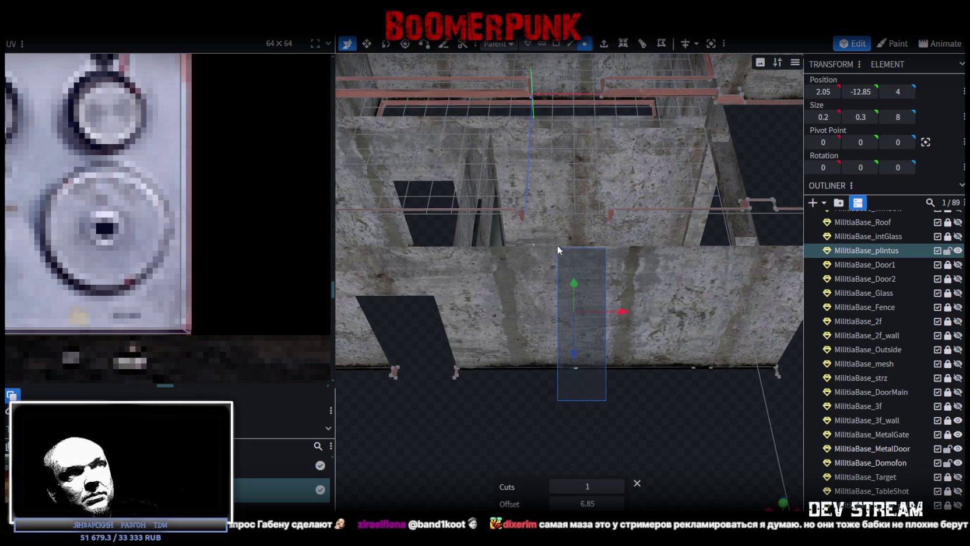
left_click_drag(610, 394, 622, 450)
left_click_drag(616, 303, 602, 299)
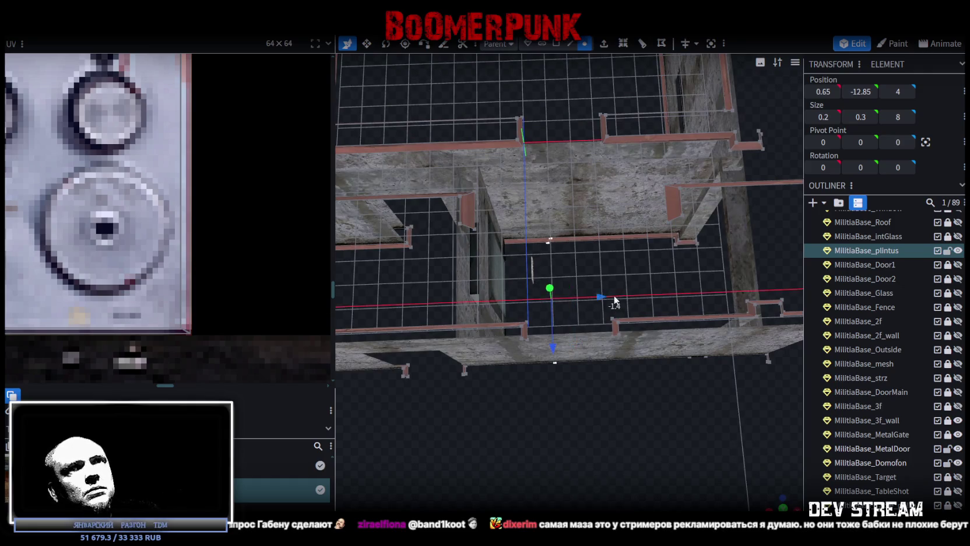
left_click_drag(824, 116, 811, 117)
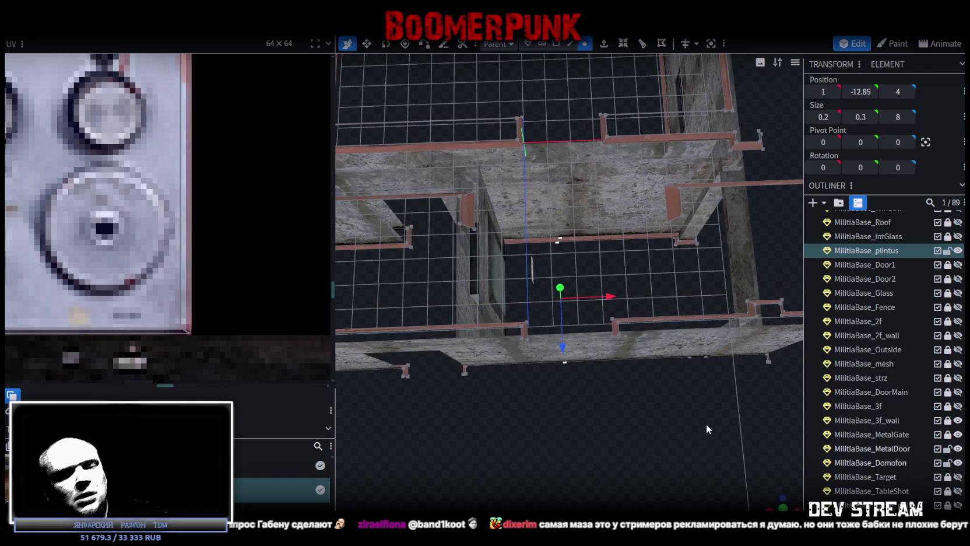
Move the vertices to X -2 and select the vertices at the doorway corner
scroll(602, 436, "up", 5)
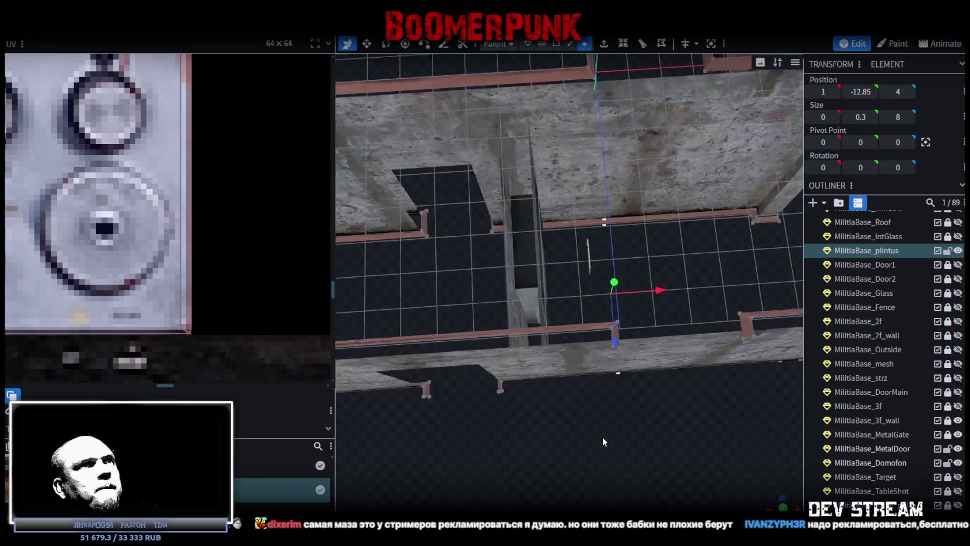
left_click_drag(670, 289, 603, 287)
mouse_move(689, 290)
left_mouse_down()
mouse_move(719, 286)
mouse_move(697, 281)
mouse_move(734, 343)
mouse_move(669, 338)
mouse_move(667, 356)
left_mouse_up()
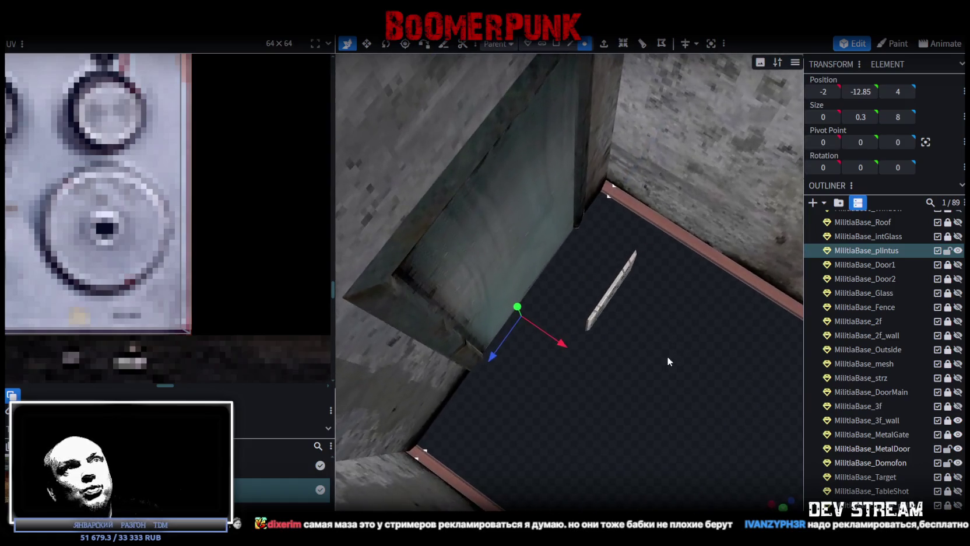
left_click(616, 188)
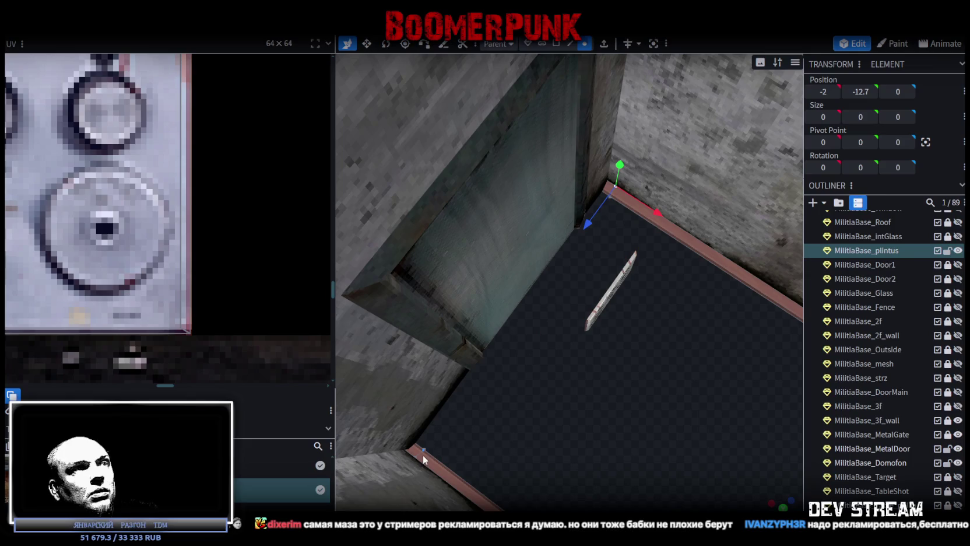
left_click(416, 455, "shift")
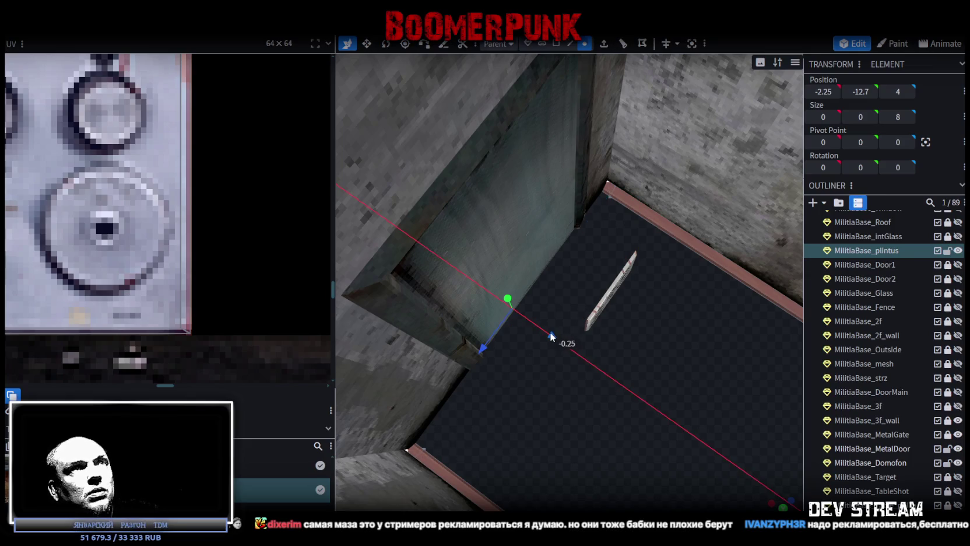